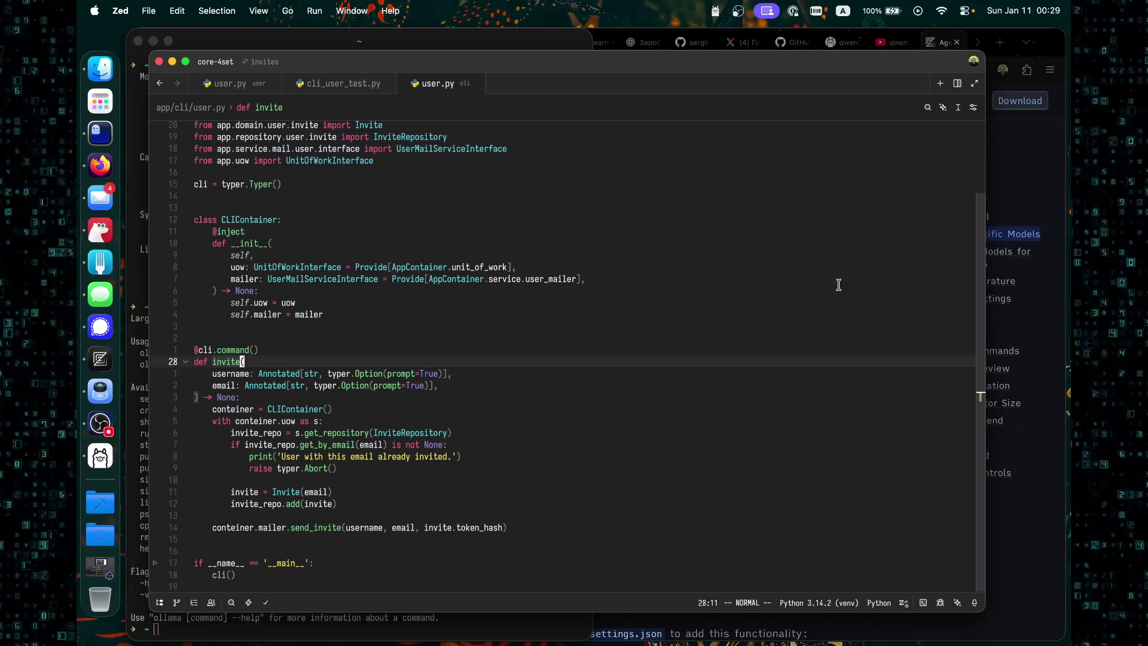
Glance at the qwen3-coder page in Firefox, return to the qw results, then switch to Ghostty.
click(994, 188)
click(840, 42)
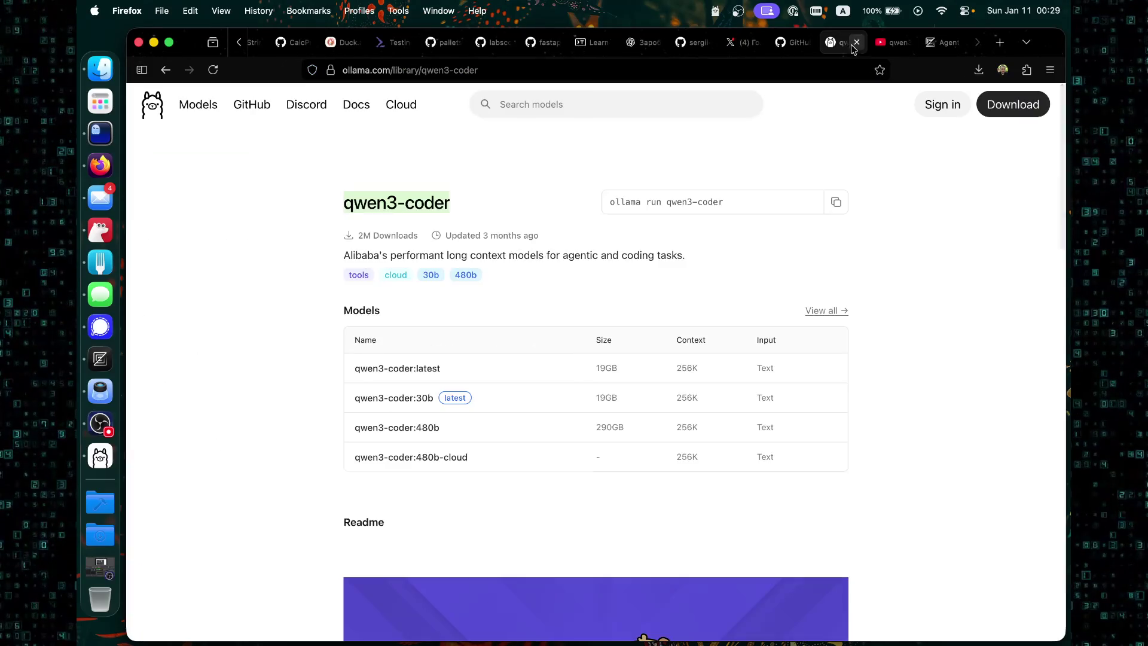
click(166, 69)
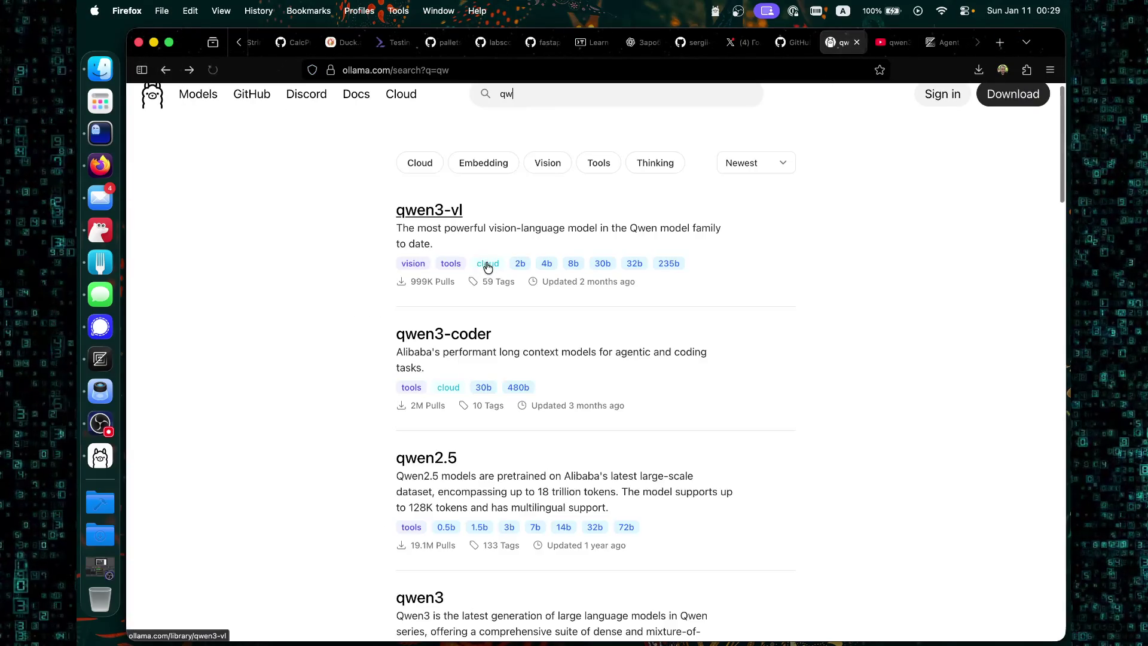
click(101, 133)
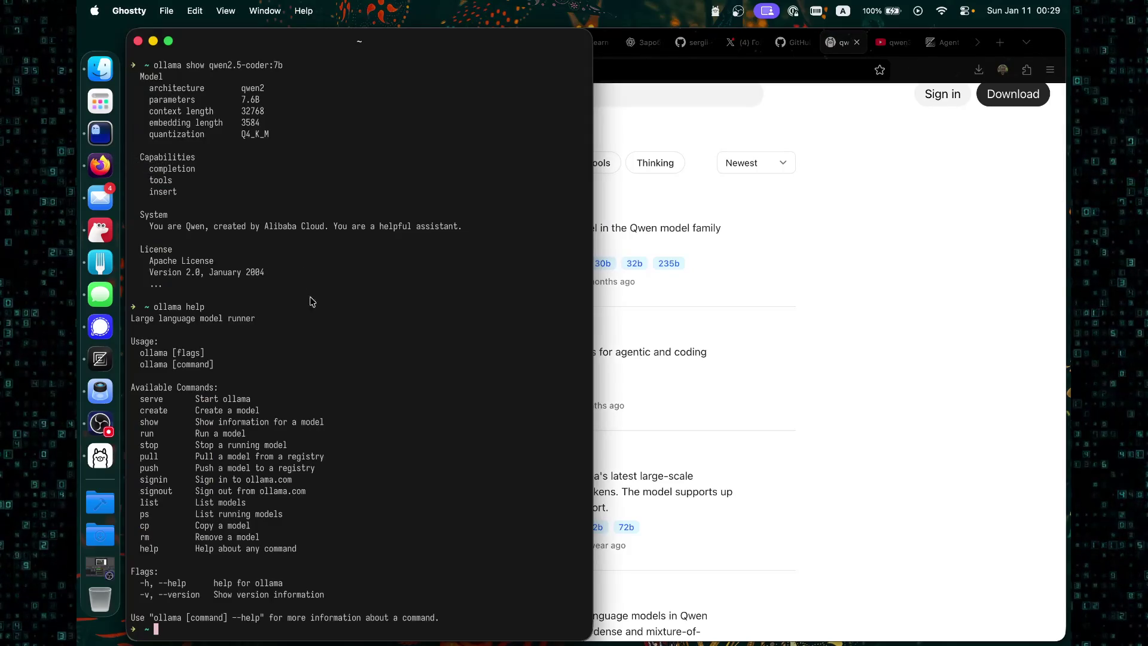
Run 'ollama list' to show installed models and select the codellama model name.
key(Up)
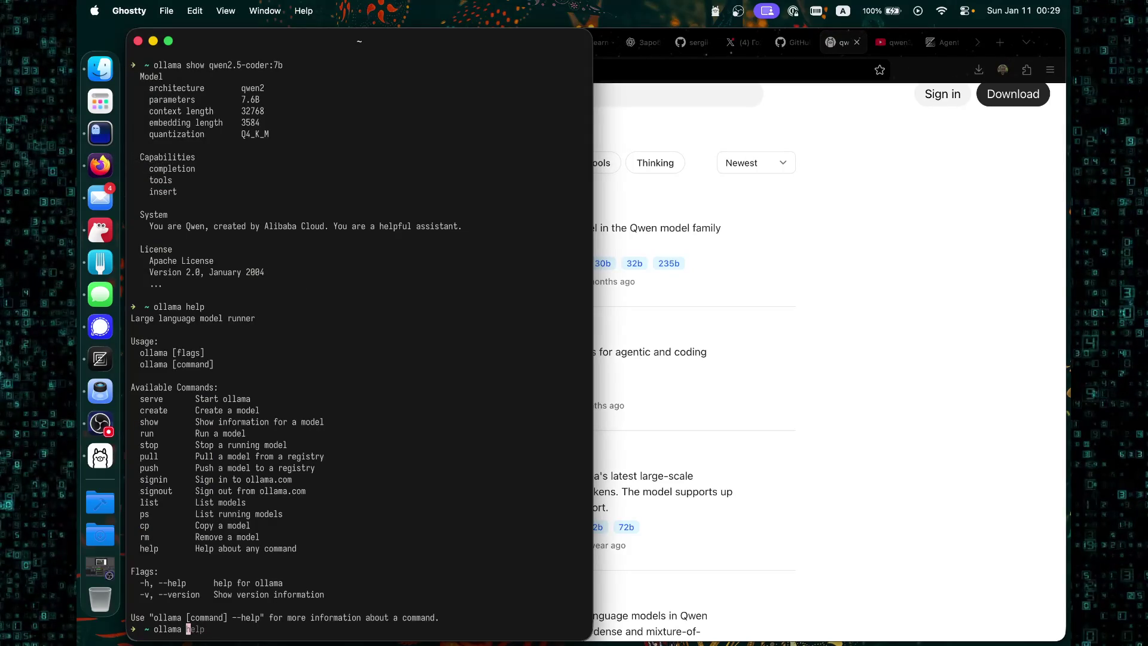
text(list)
key(Return)
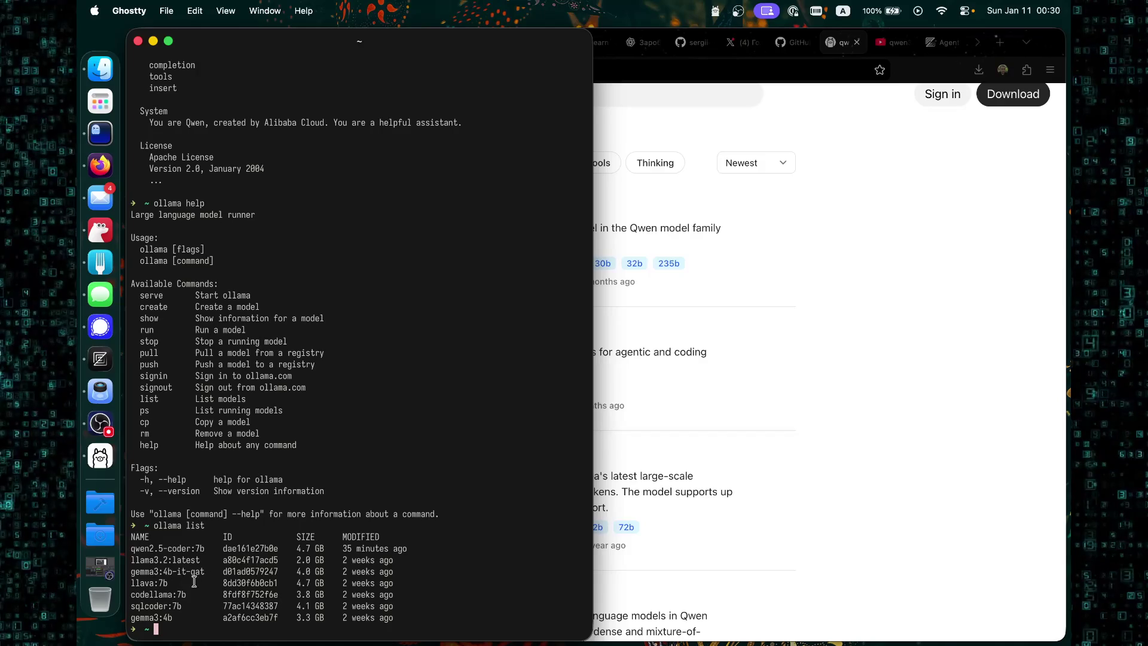
double_click(154, 594)
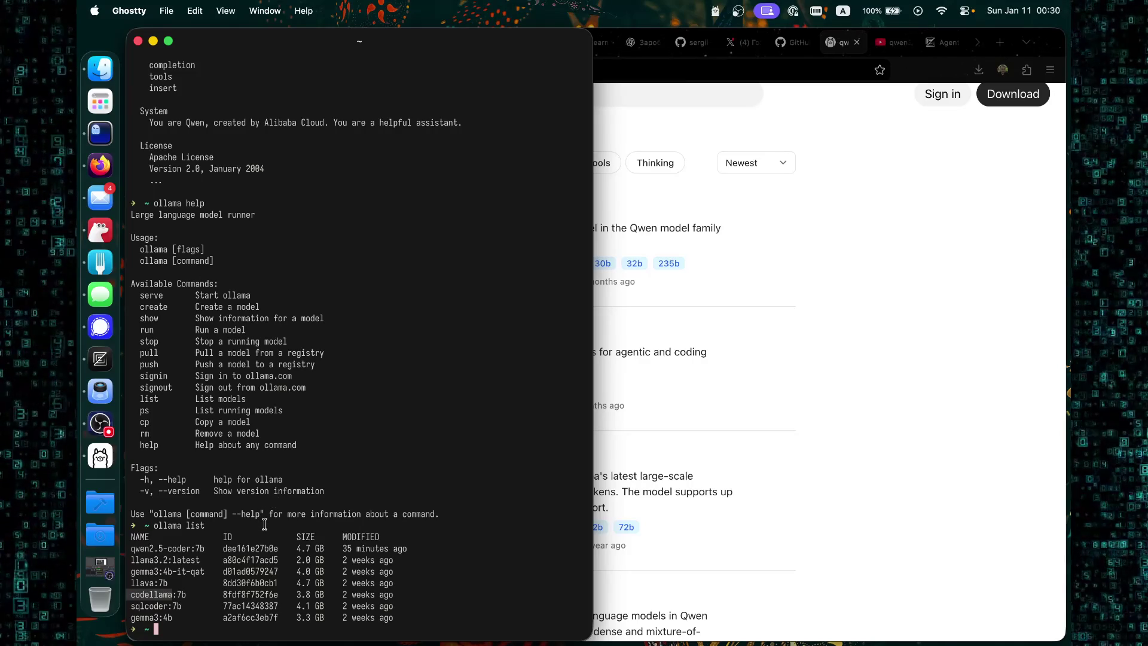
Enter 'ollama pull codellama:7b' using autosuggest completions and run it.
text(oll)
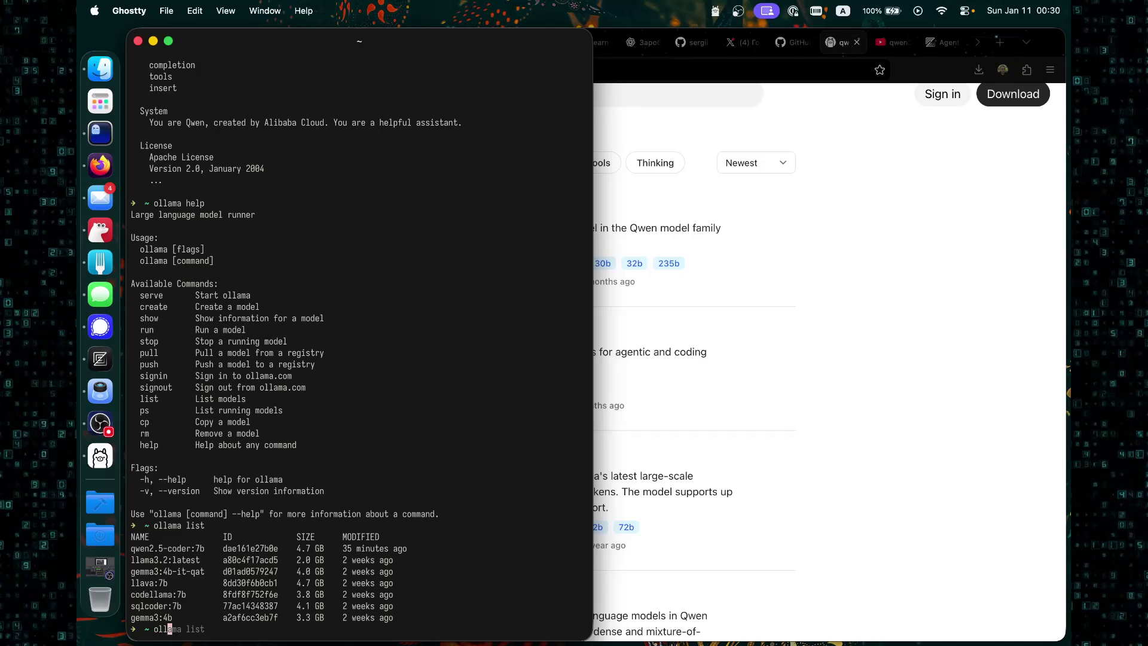
key(Right)
text(pull )
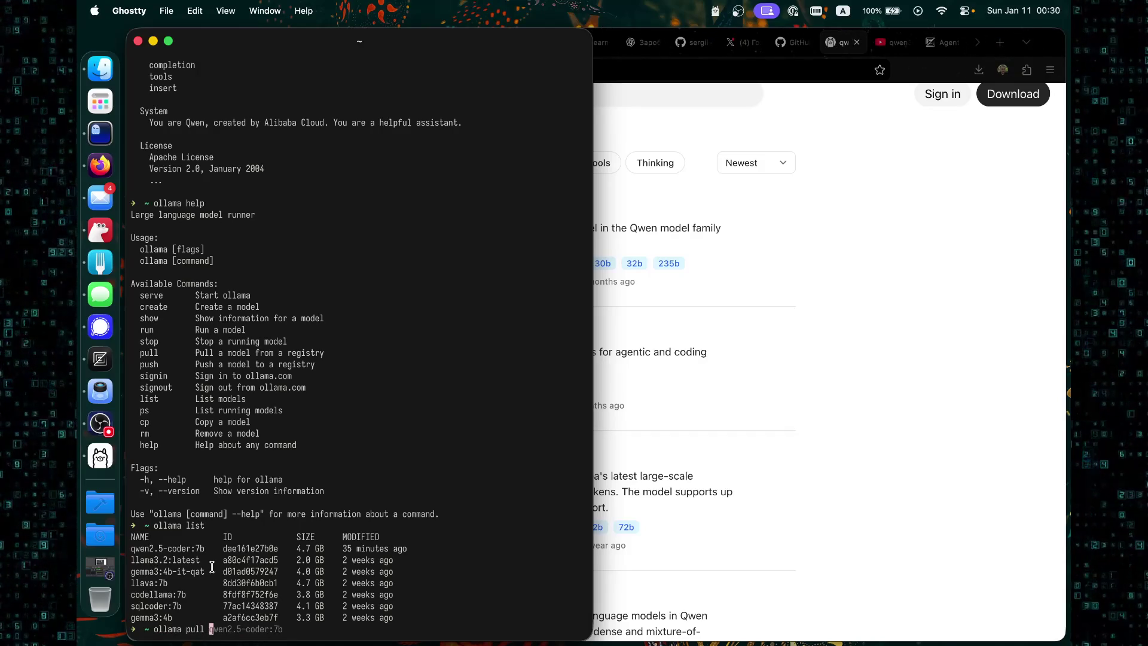
text(co)
key(Right)
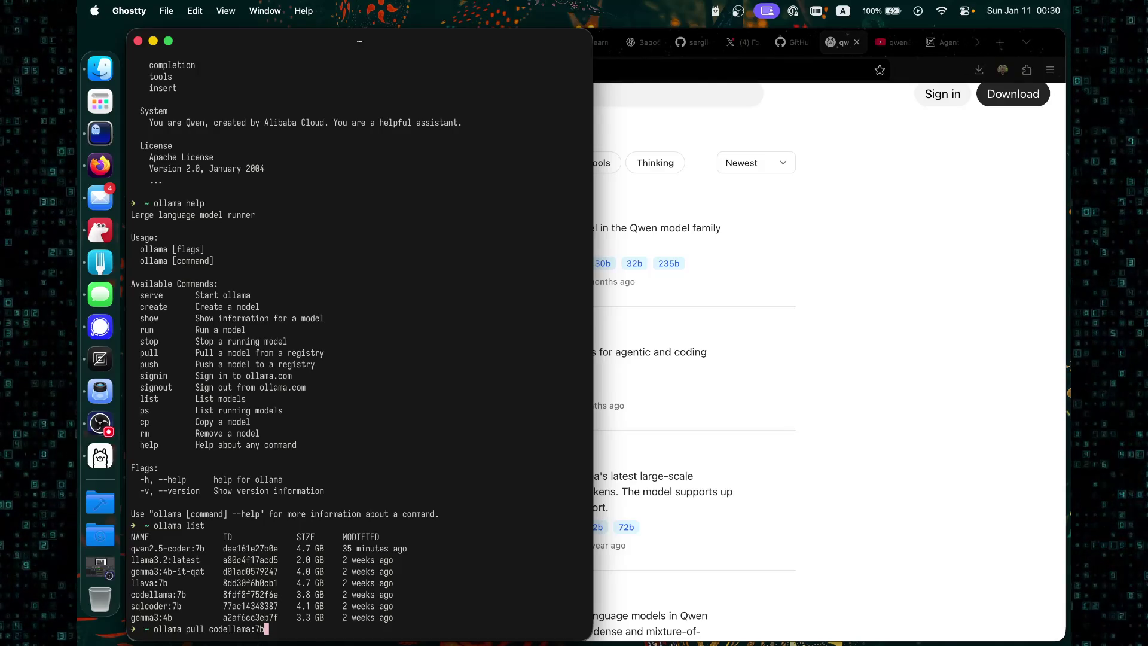
key(Return)
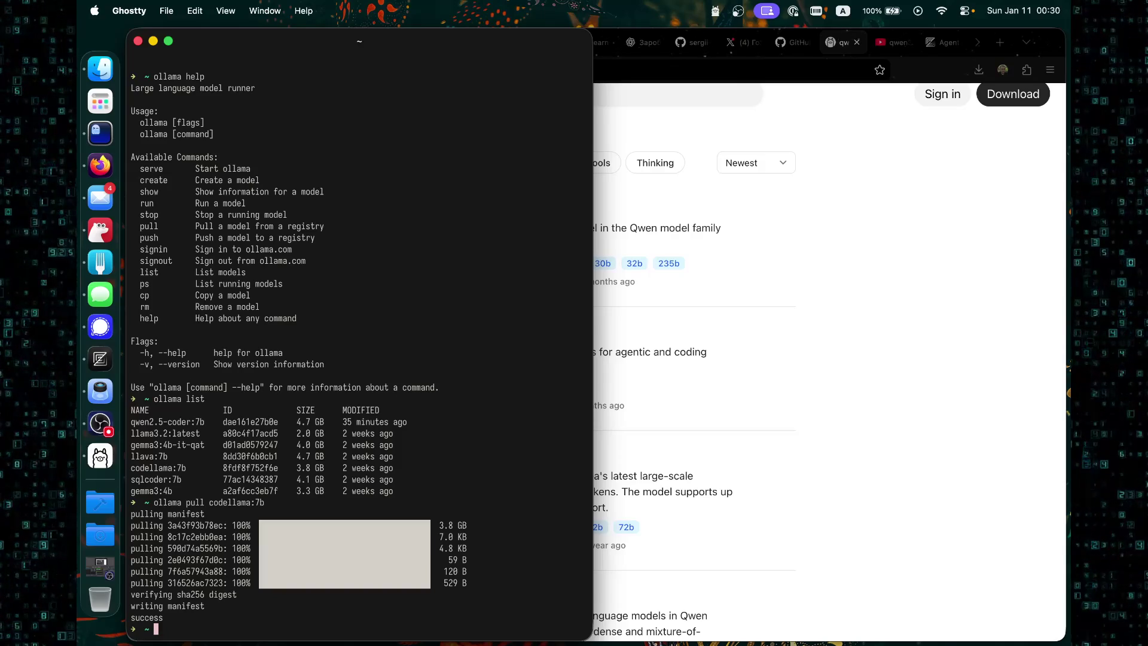
Run 'ollama list' to confirm codellama:7b (3.8 GB) now tops the list.
text(ollama list)
key(Return)
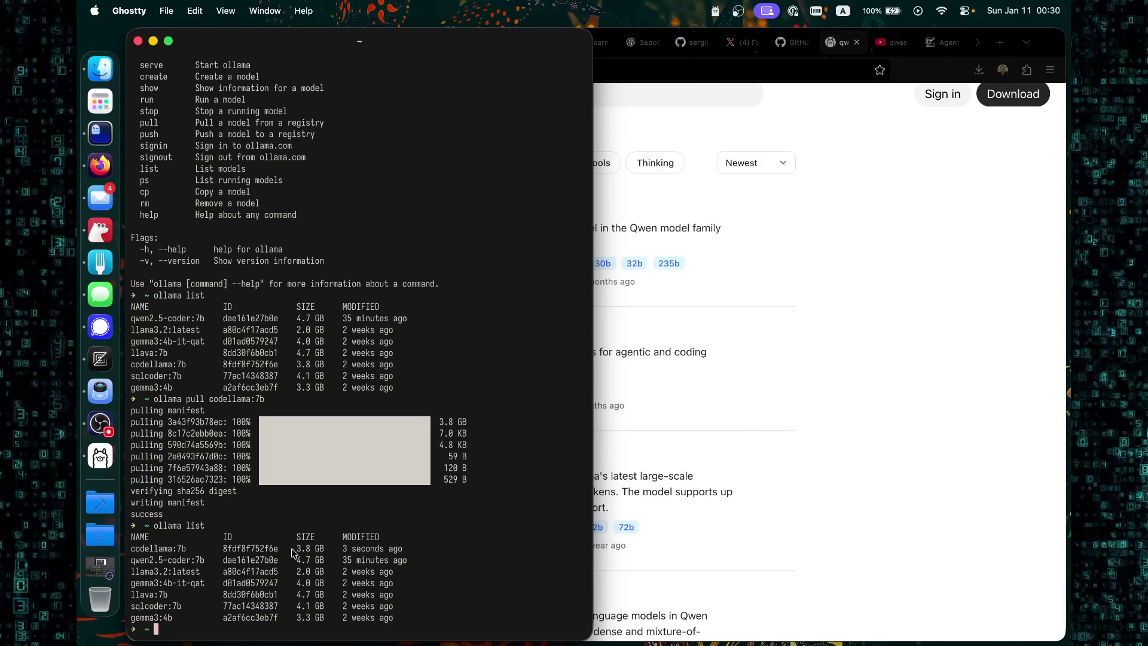
Search the Ollama model library for 'codel' and open the codegemma model page.
click(934, 356)
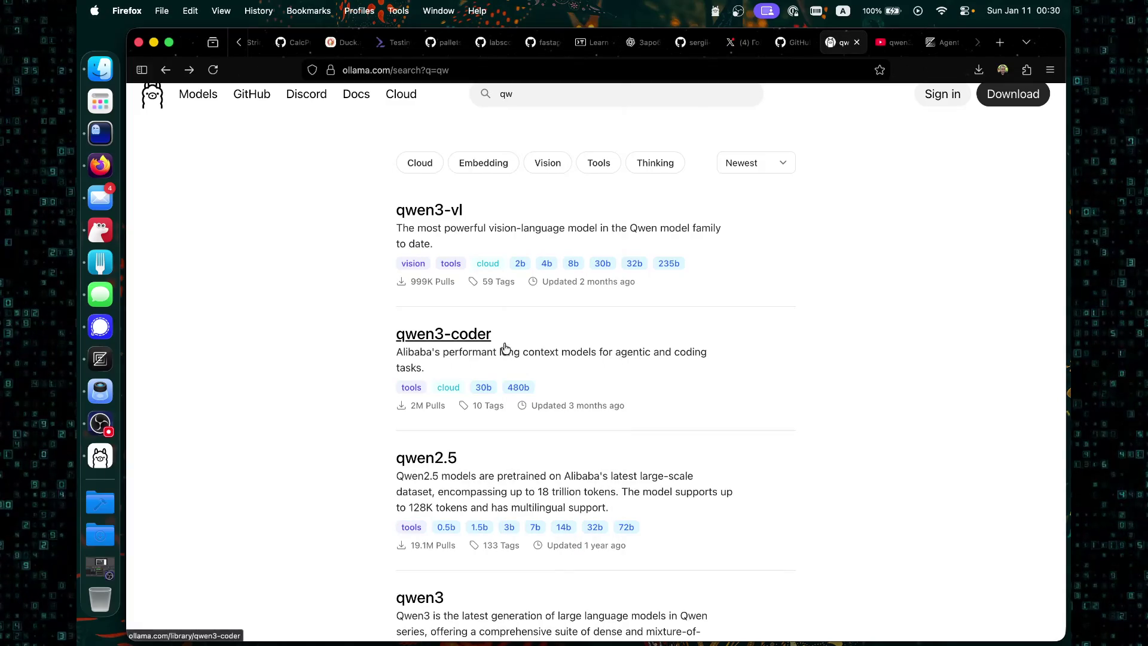
scroll(432, 318, up, 1)
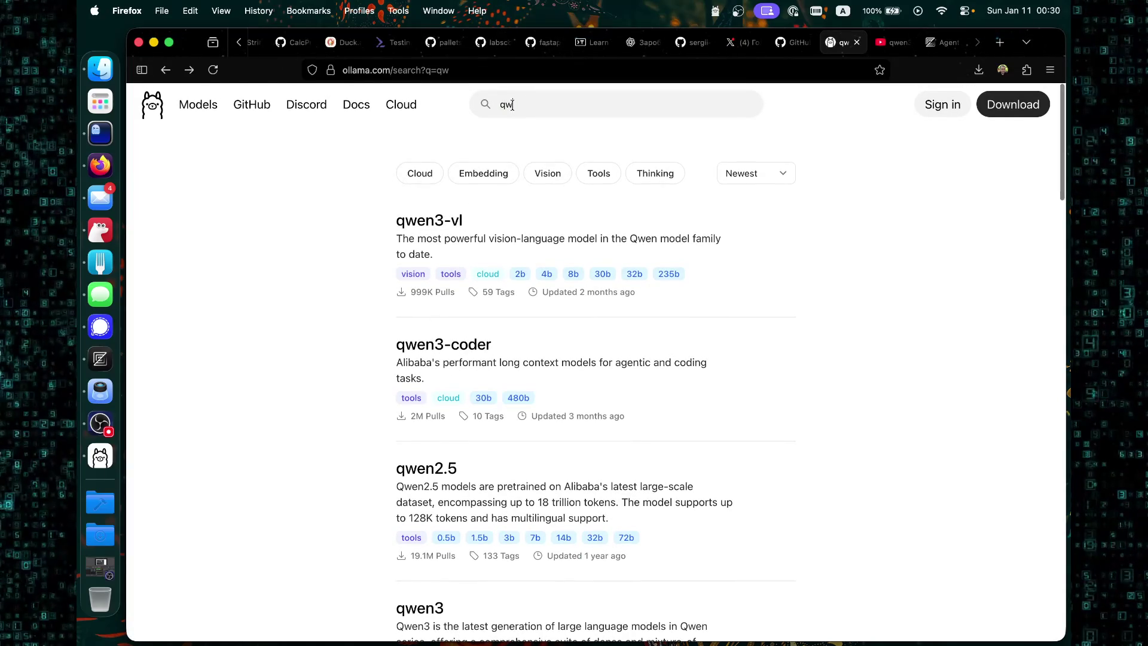
text(codel)
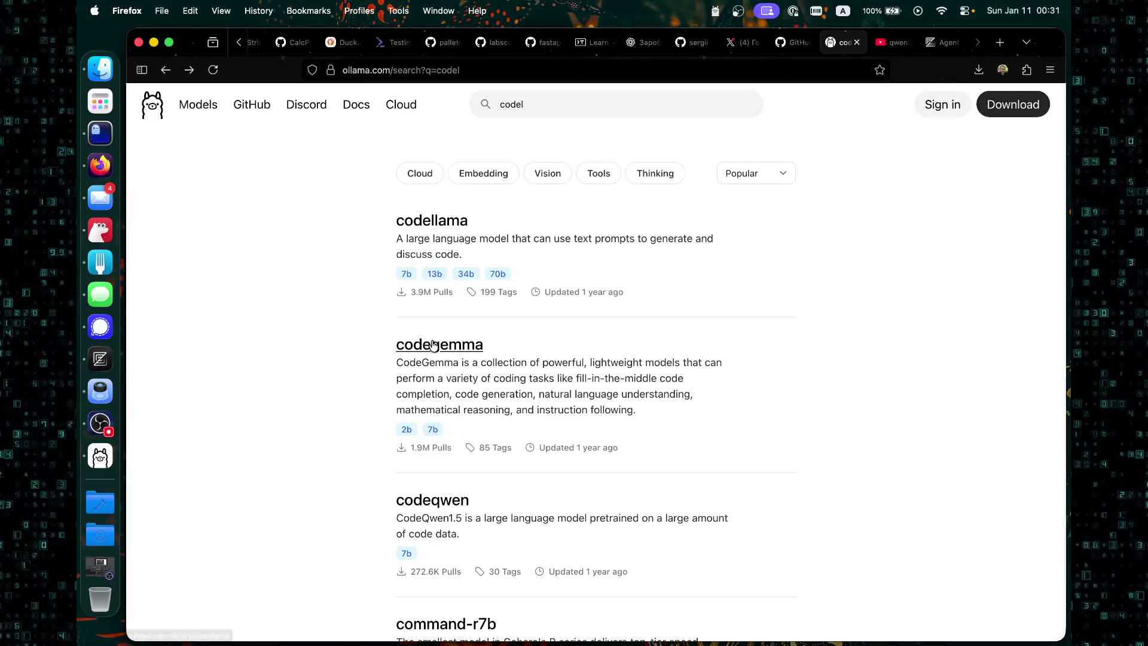
click(439, 345)
scroll(493, 333, down, 2)
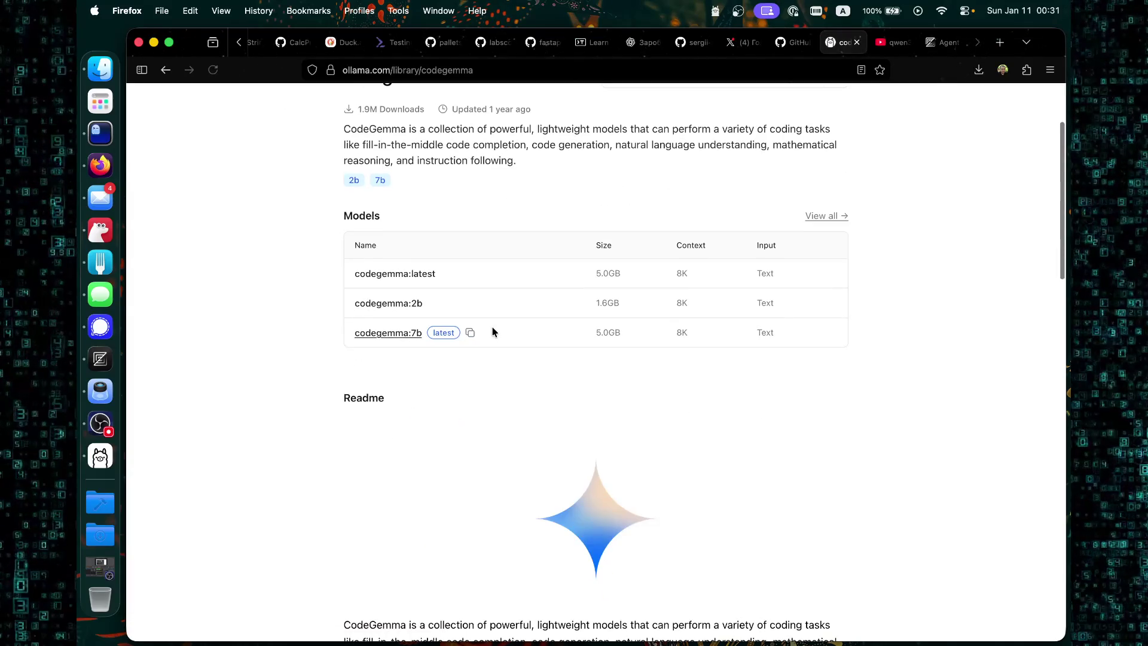
scroll(508, 345, down, 3)
scroll(494, 343, down, 1)
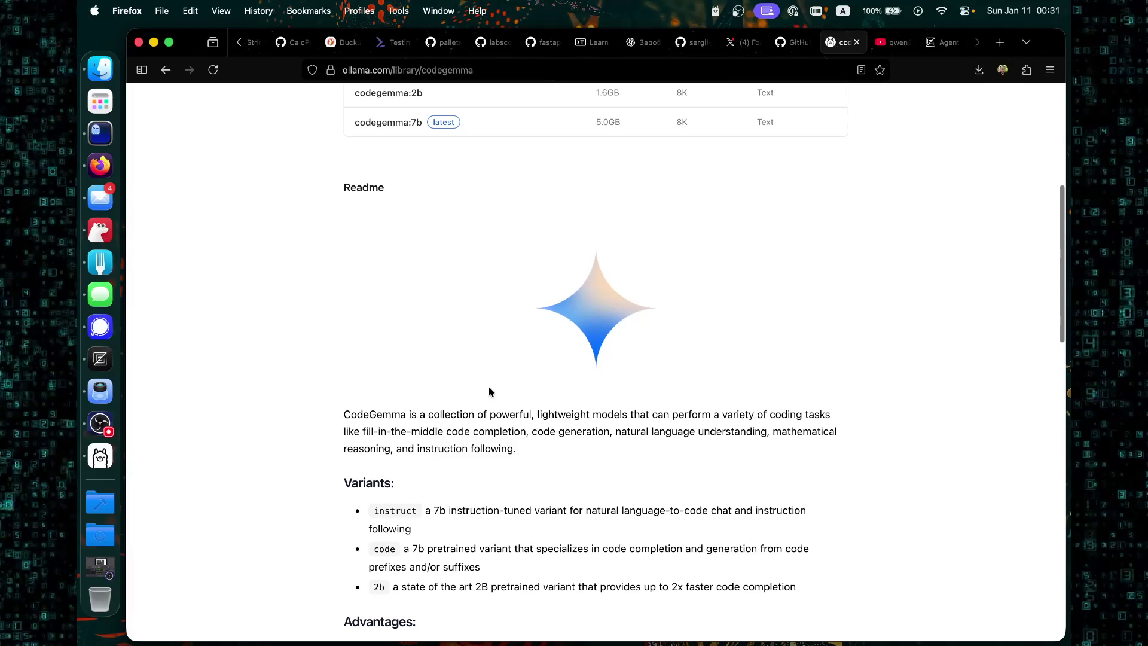
scroll(489, 394, down, 2)
scroll(447, 460, down, 2)
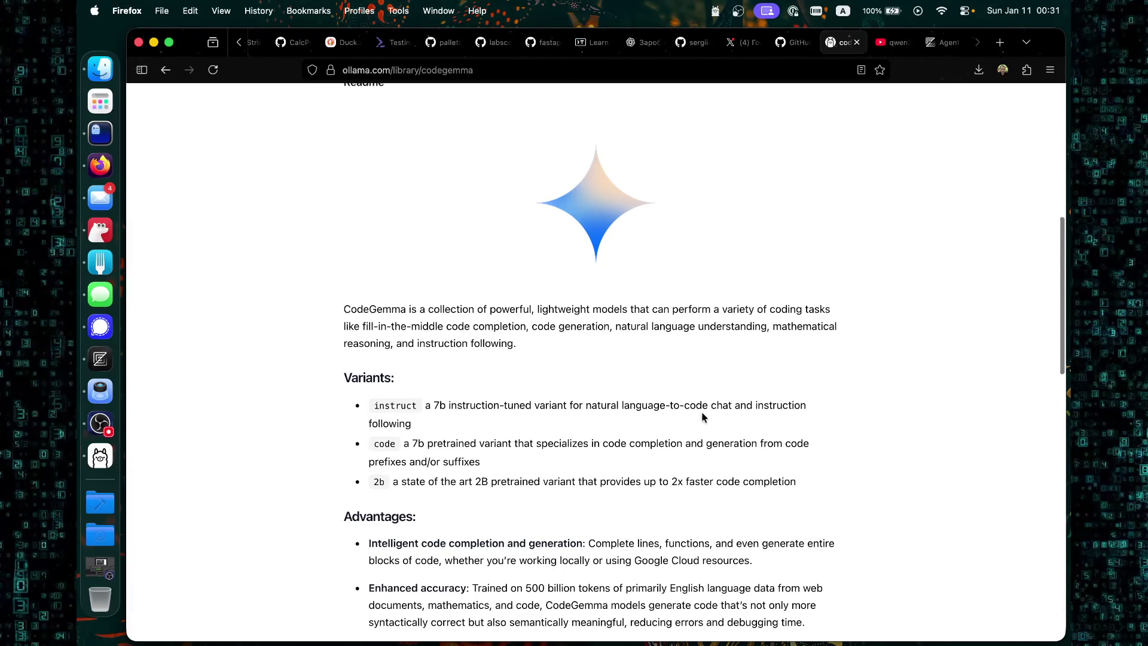
scroll(703, 416, down, 4)
scroll(706, 502, down, 10)
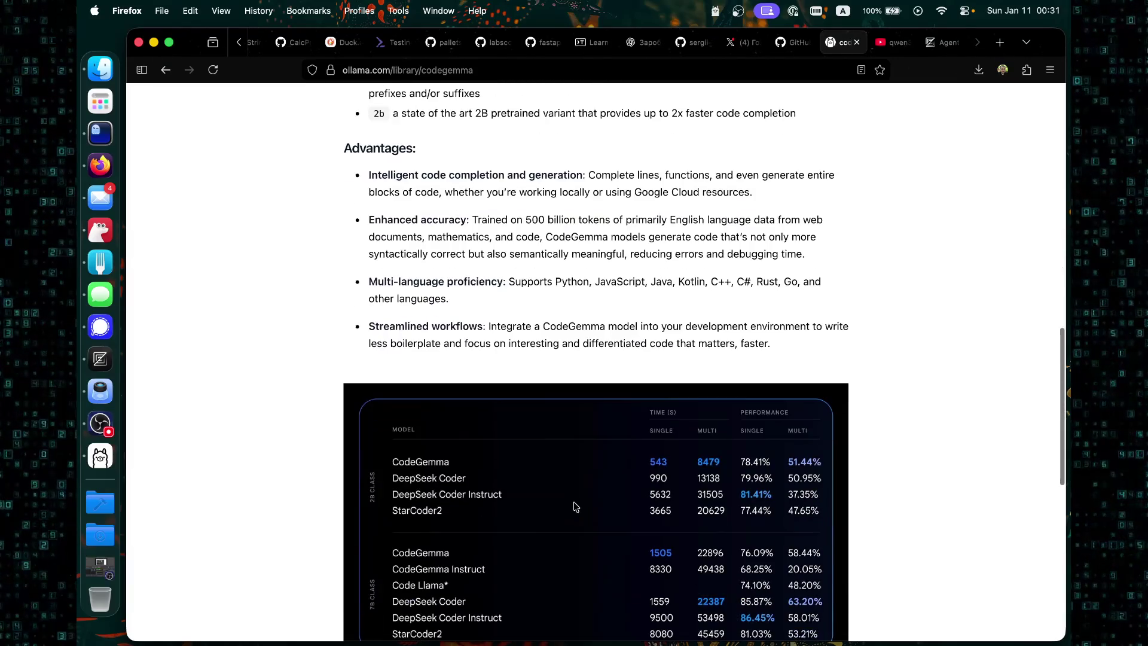
scroll(579, 478, down, 5)
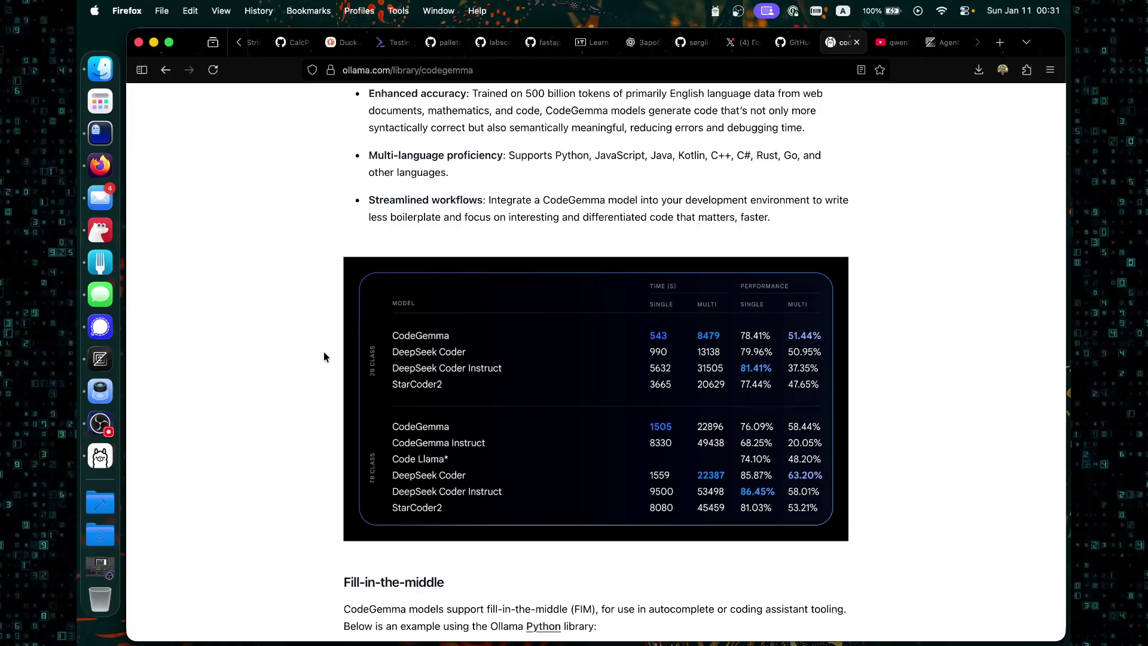
scroll(323, 355, down, 6)
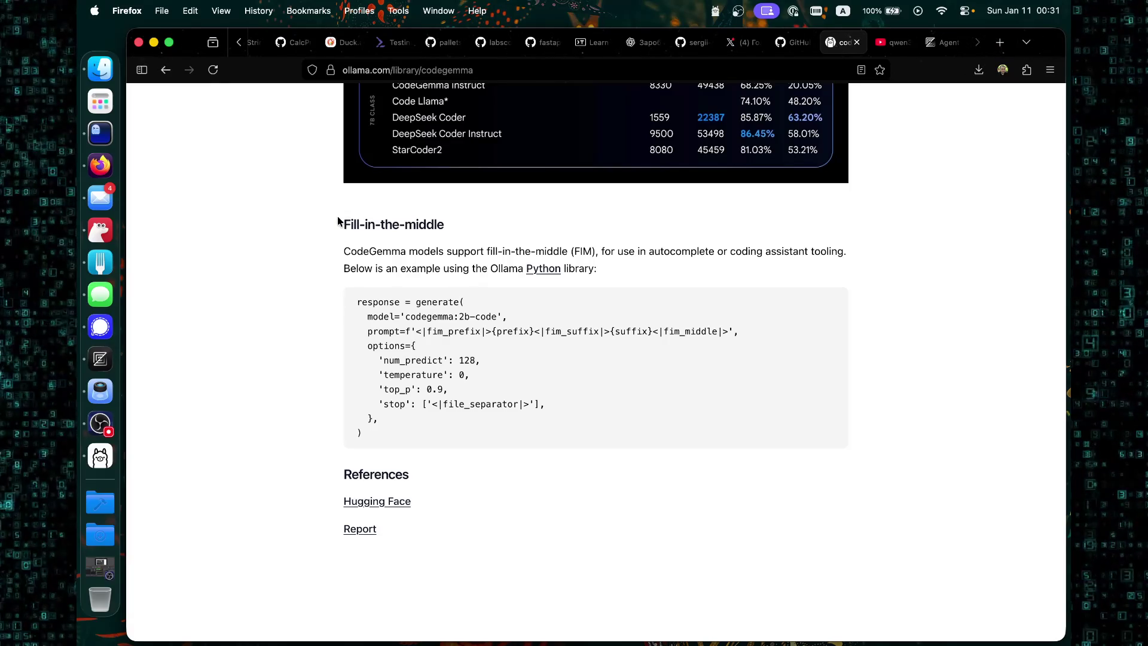
scroll(337, 221, down, 2)
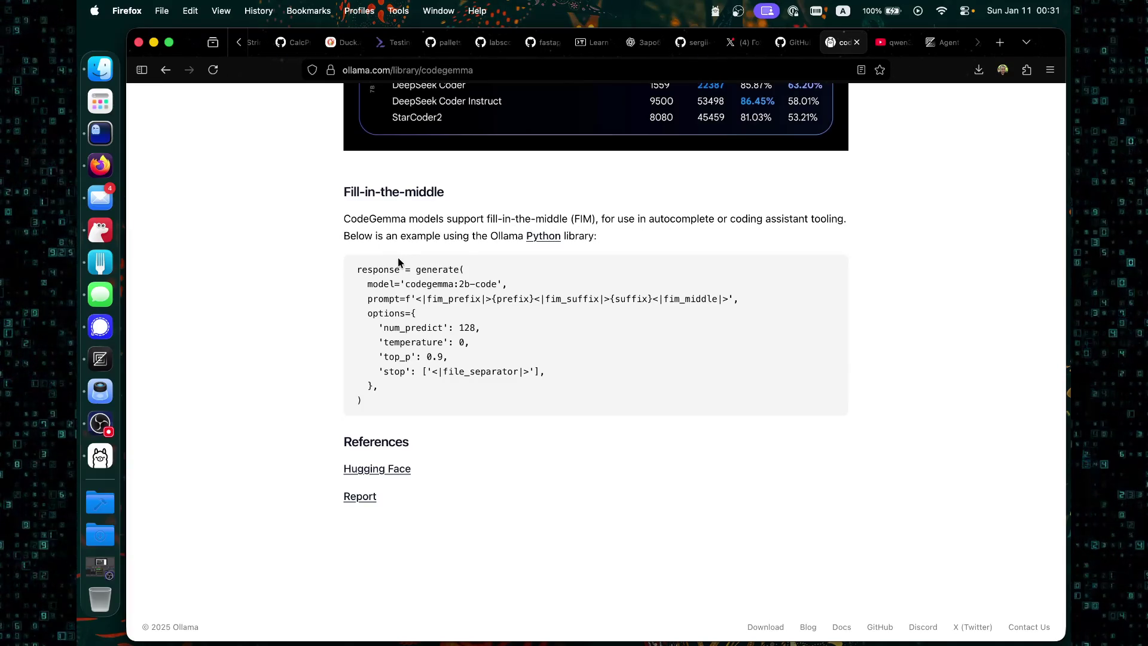
scroll(397, 263, up, 2)
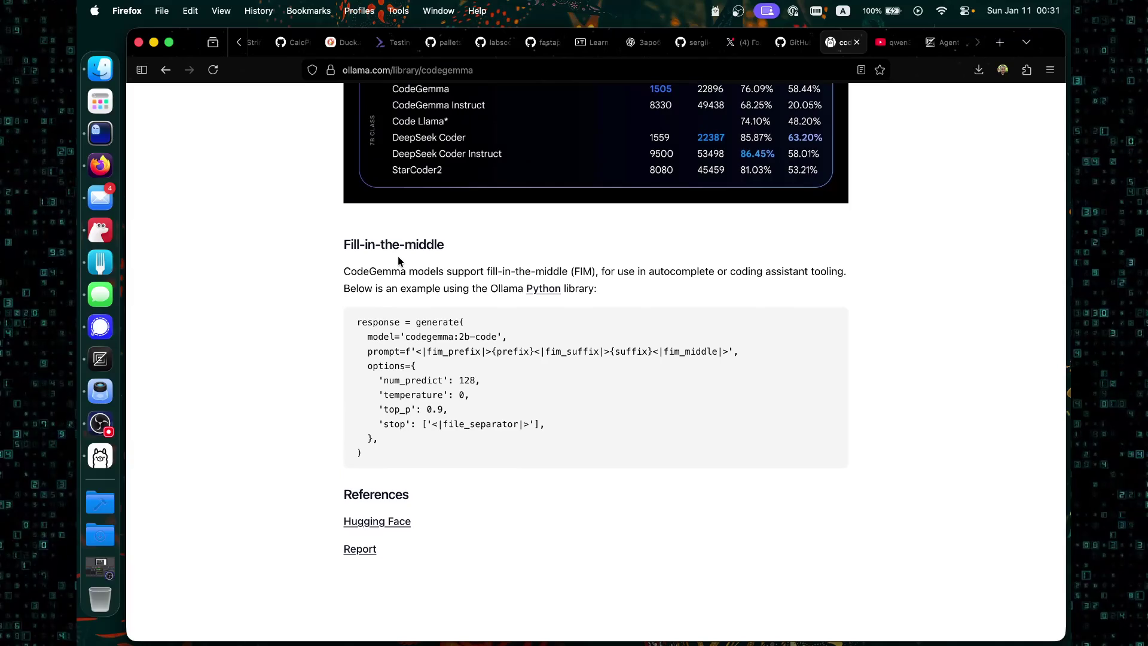
scroll(398, 261, up, 15)
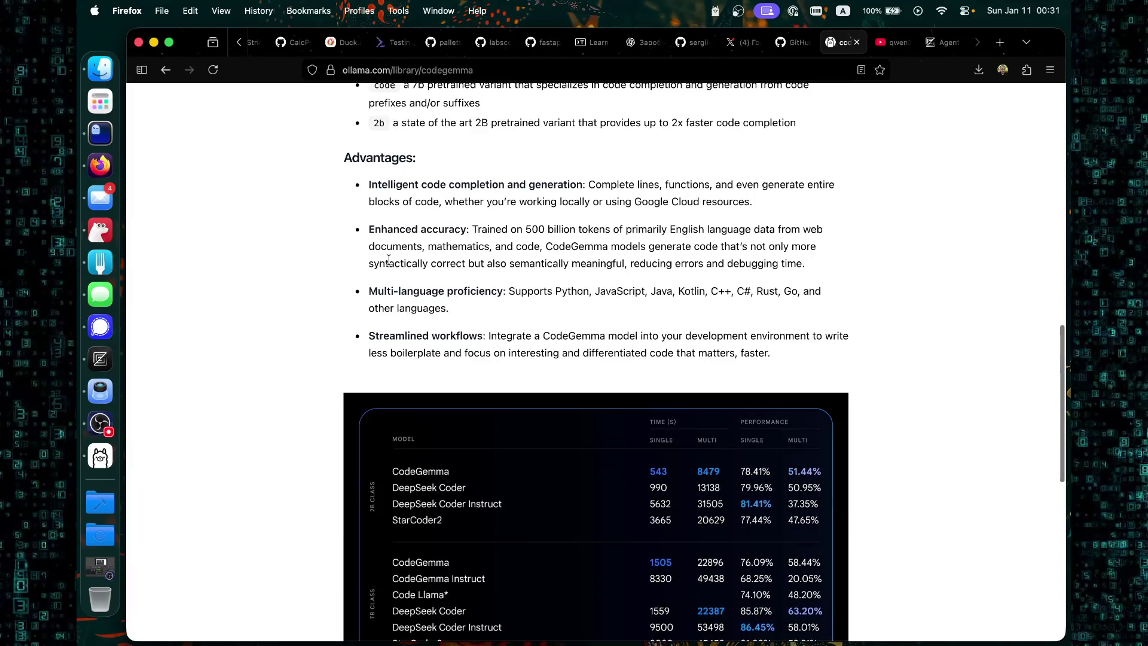
click(169, 77)
scroll(530, 402, down, 3)
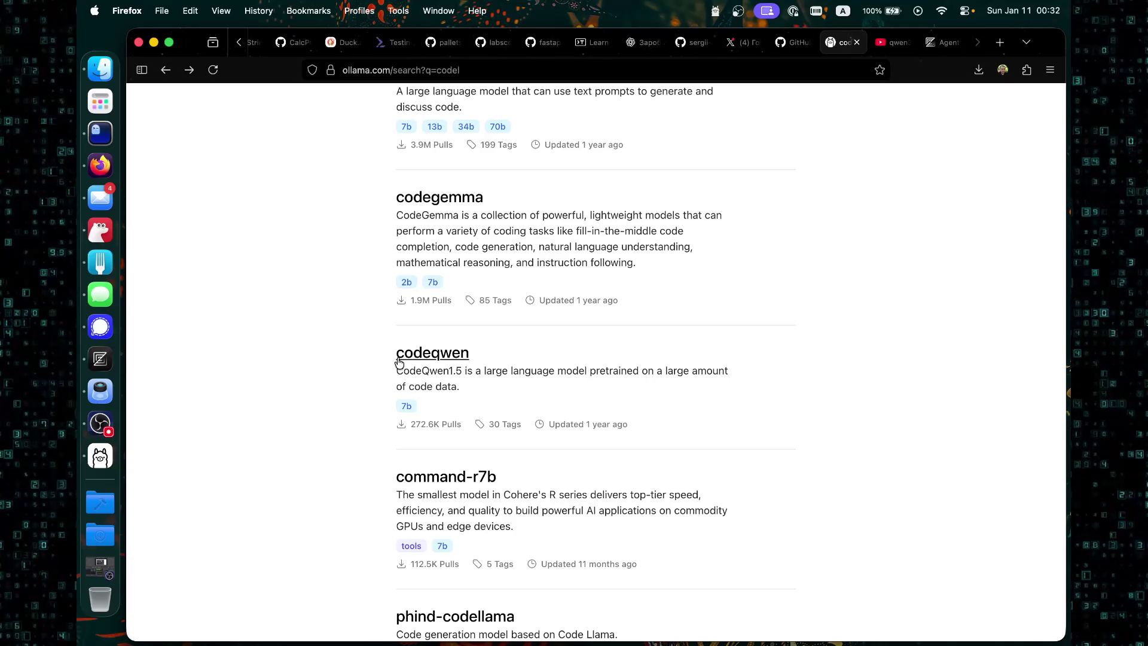
Scroll through the 'codel' search results on the Ollama site.
scroll(385, 399, down, 3)
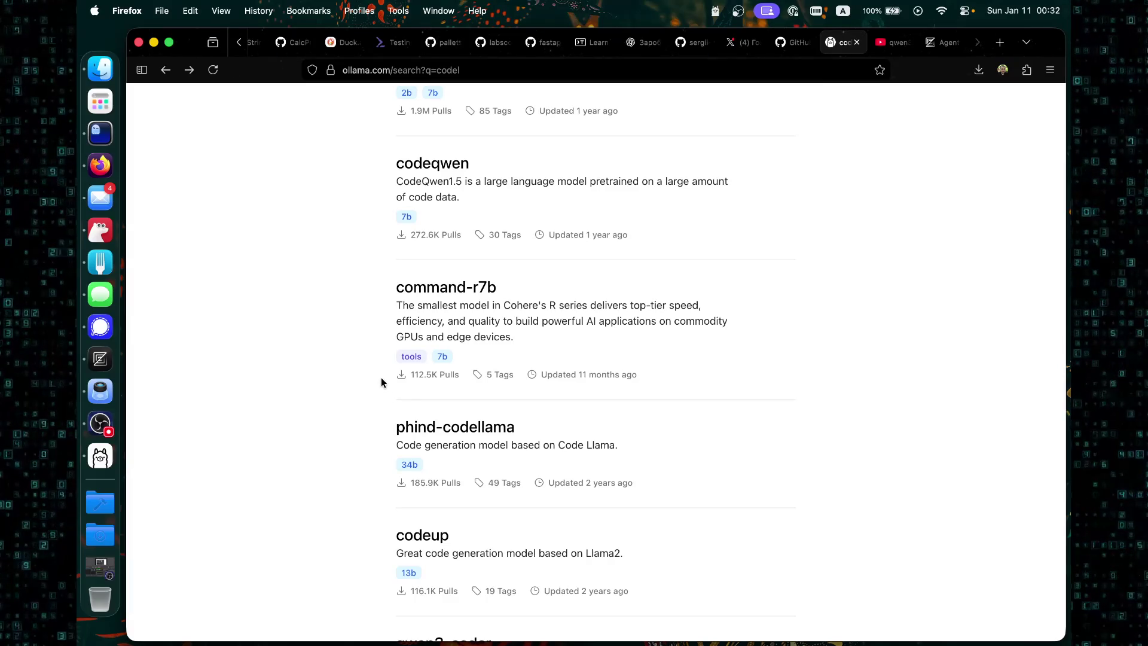
scroll(381, 381, down, 3)
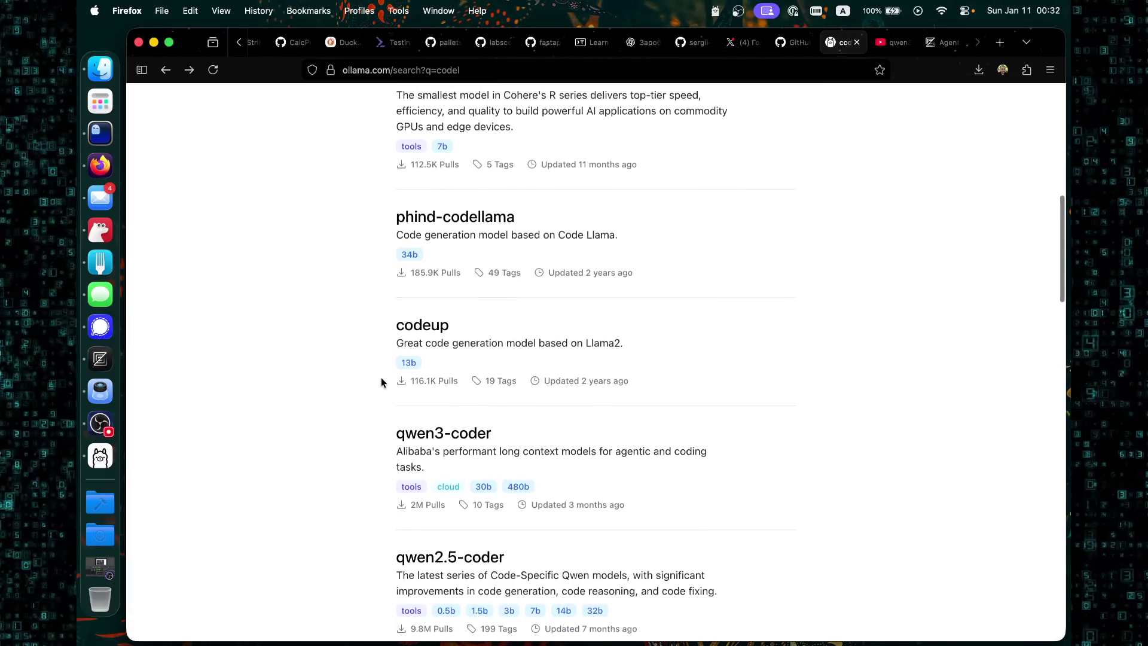
scroll(428, 420, down, 2)
scroll(475, 466, down, 2)
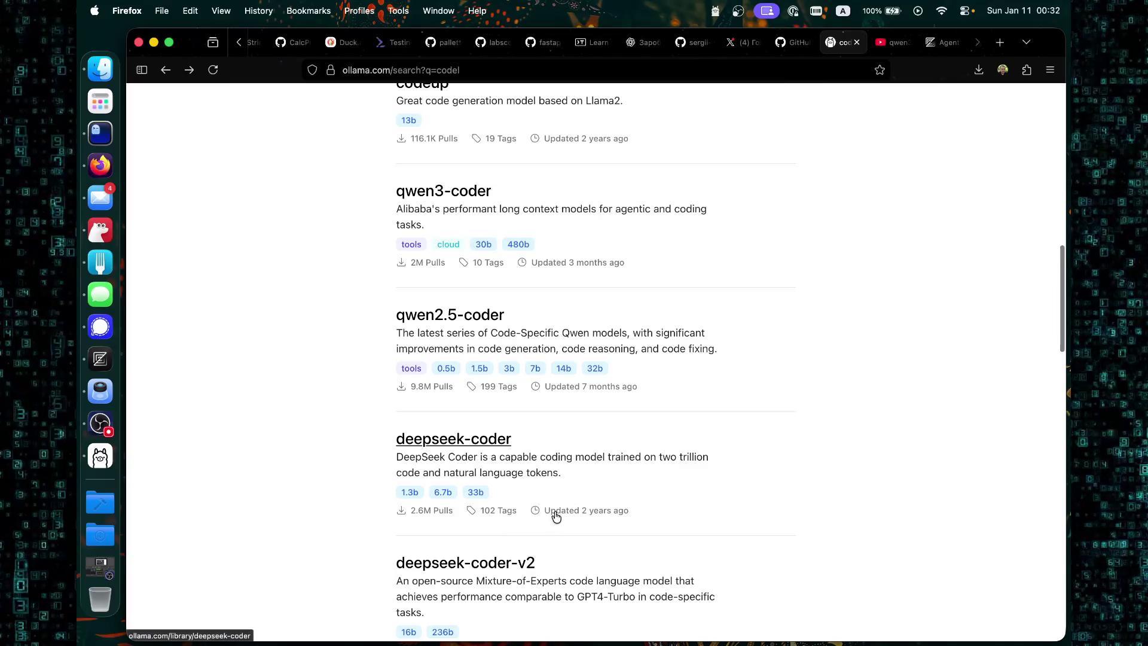
scroll(482, 454, down, 2)
scroll(526, 463, up, 15)
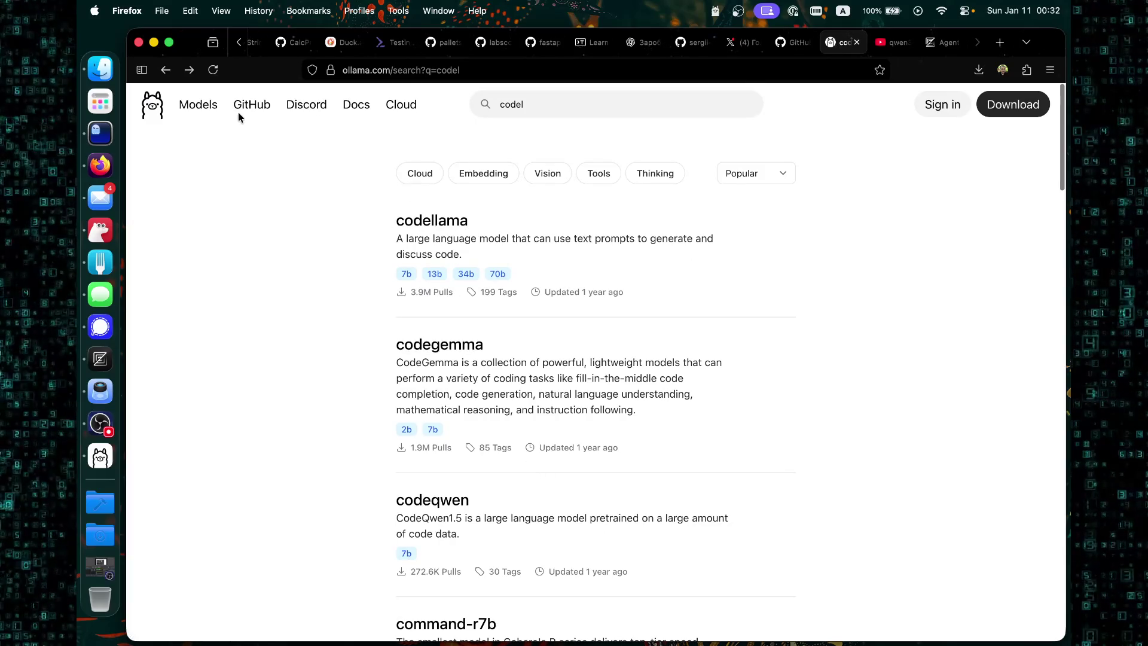
Clear the search, filter to Thinking models, and open the deepseek-r1 page.
click(197, 105)
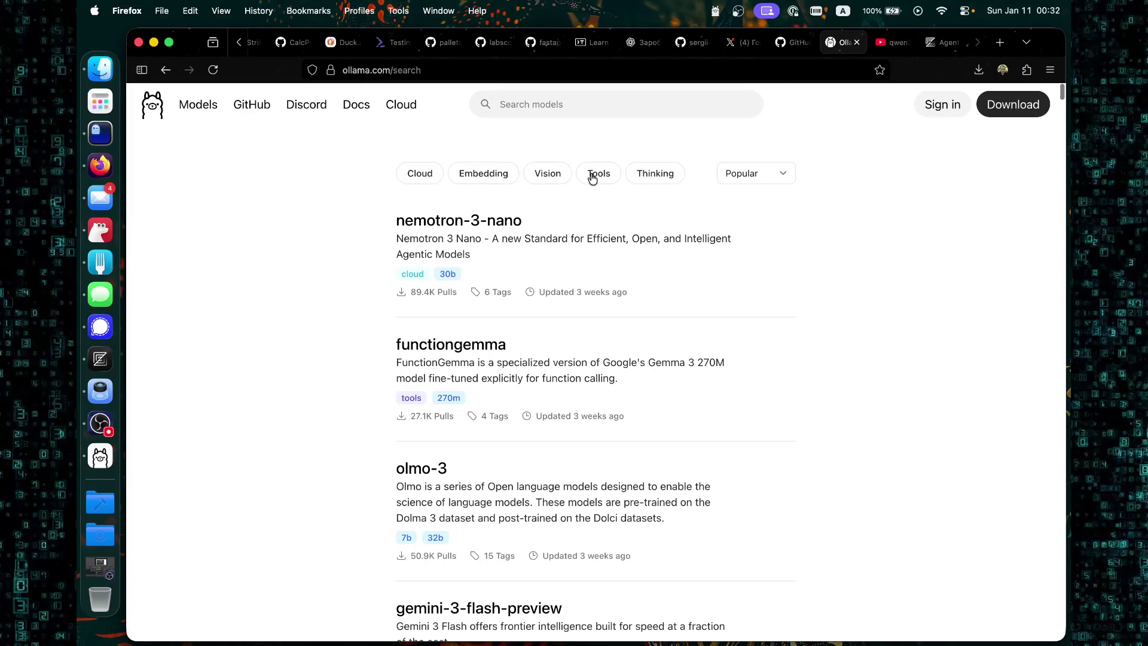
click(668, 178)
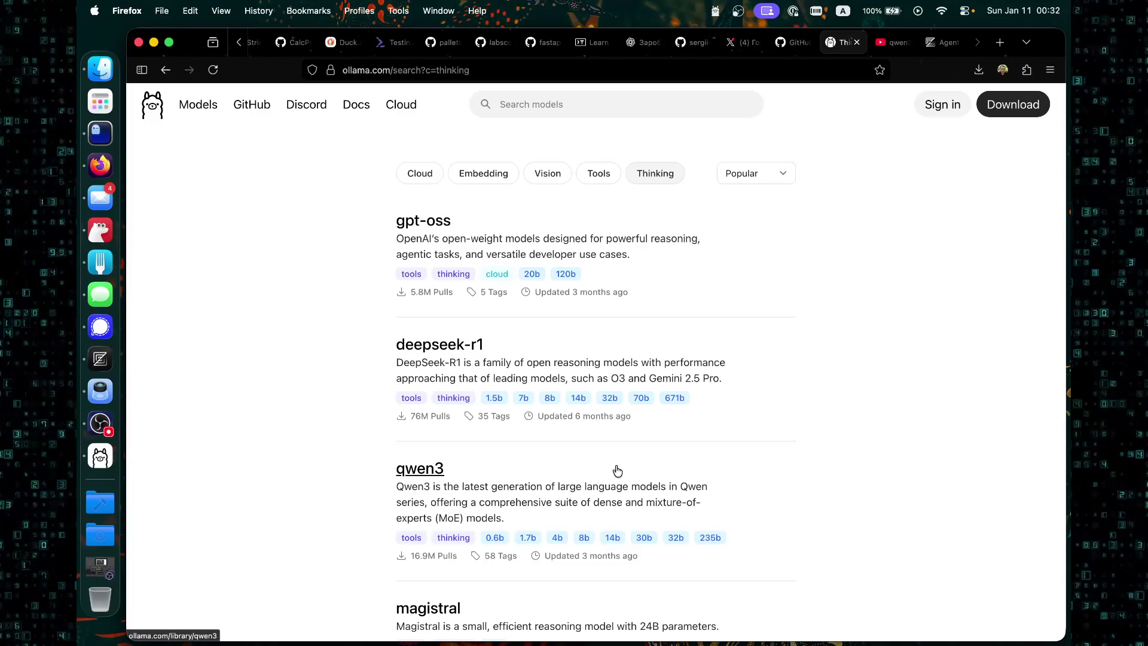
click(430, 346)
Scroll the deepseek-r1 page, then return to the Thinking model results.
scroll(433, 407, down, 10)
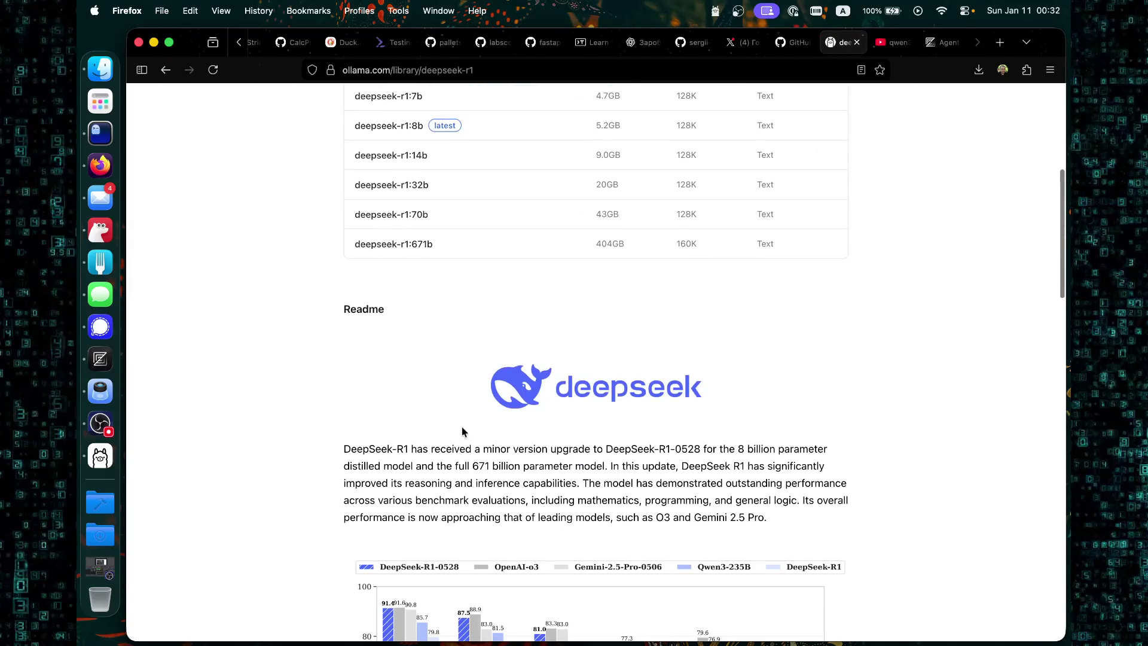
scroll(736, 487, down, 15)
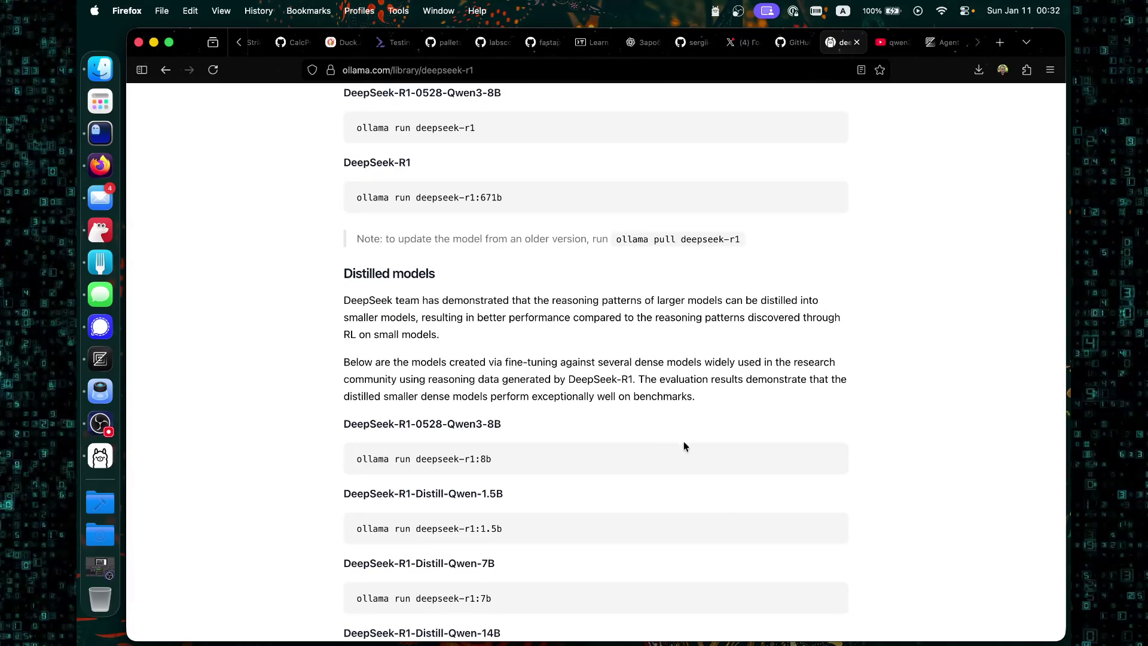
scroll(276, 337, down, 10)
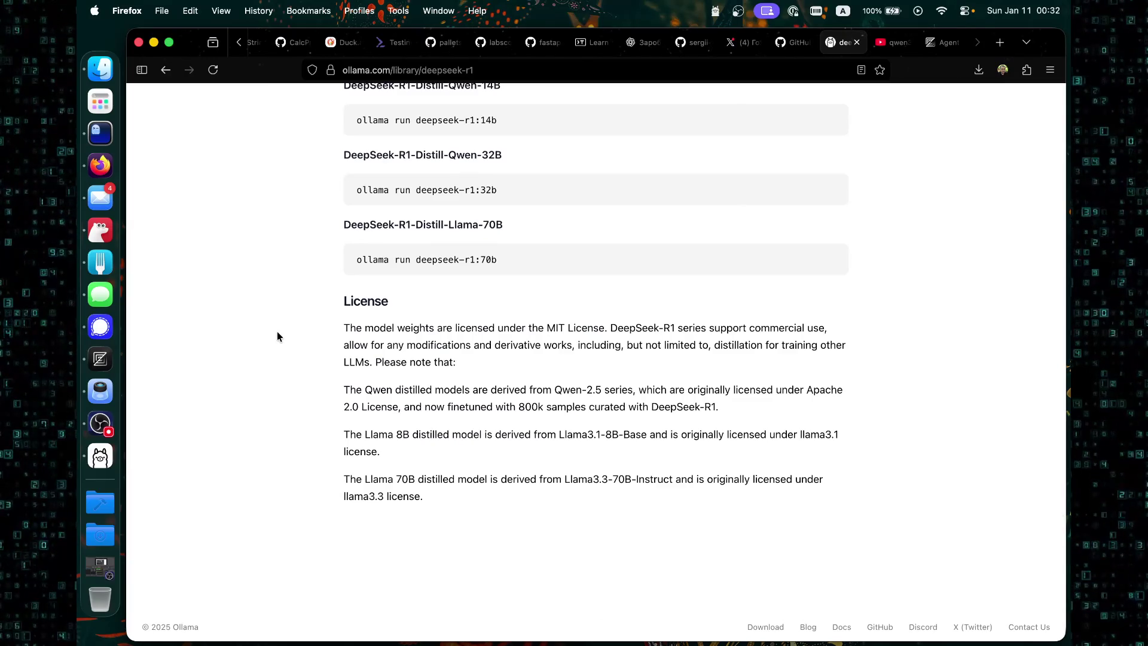
scroll(277, 336, up, 8)
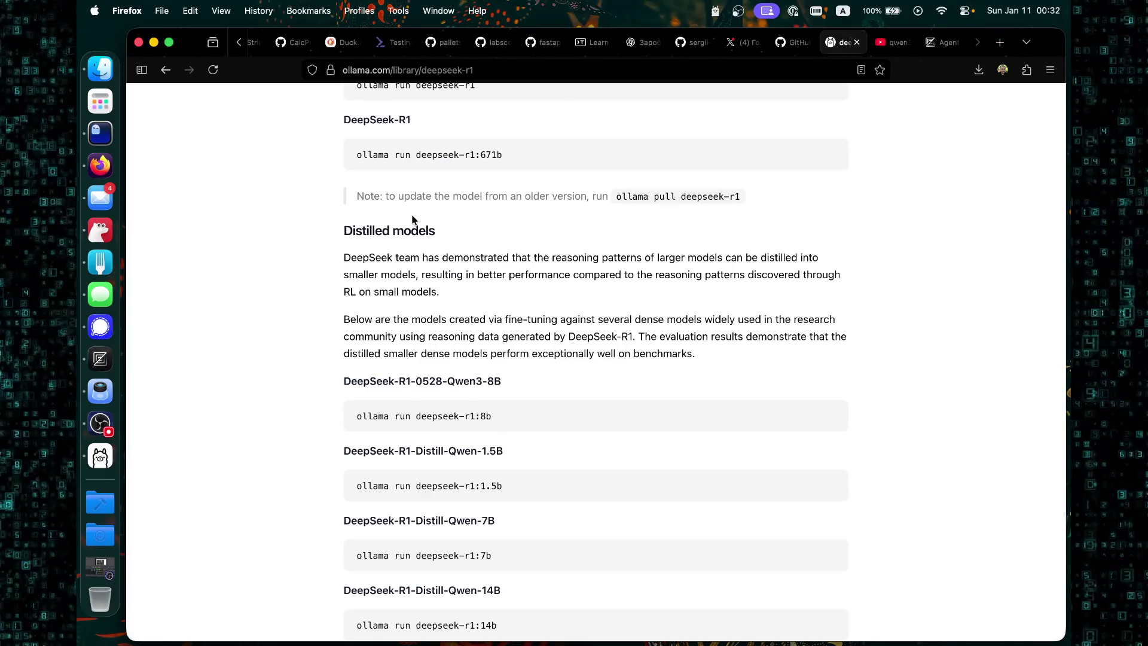
click(166, 72)
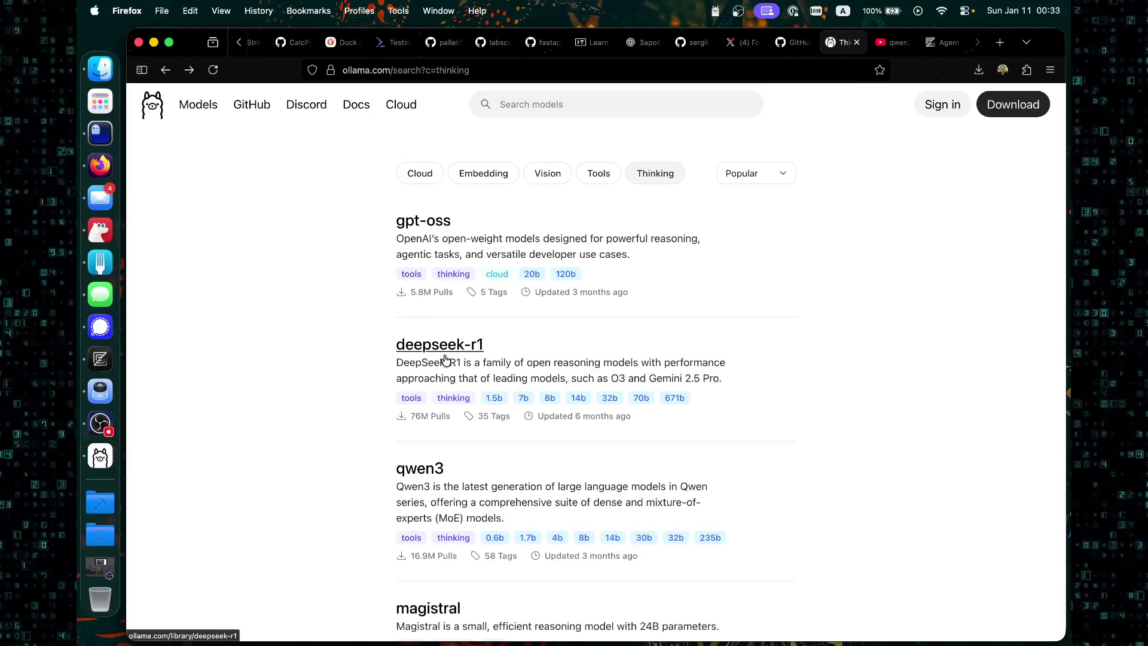
Open the qwen3 model page and read down through its sizes to the Overview.
scroll(463, 410, down, 1)
scroll(463, 410, down, 2)
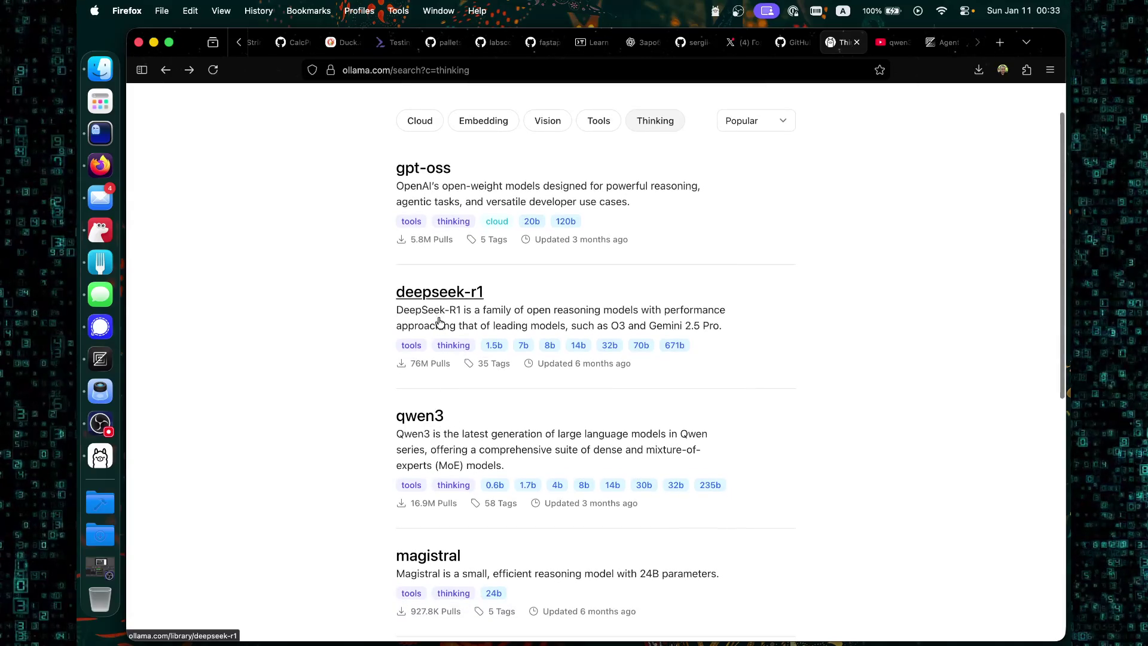
click(431, 418)
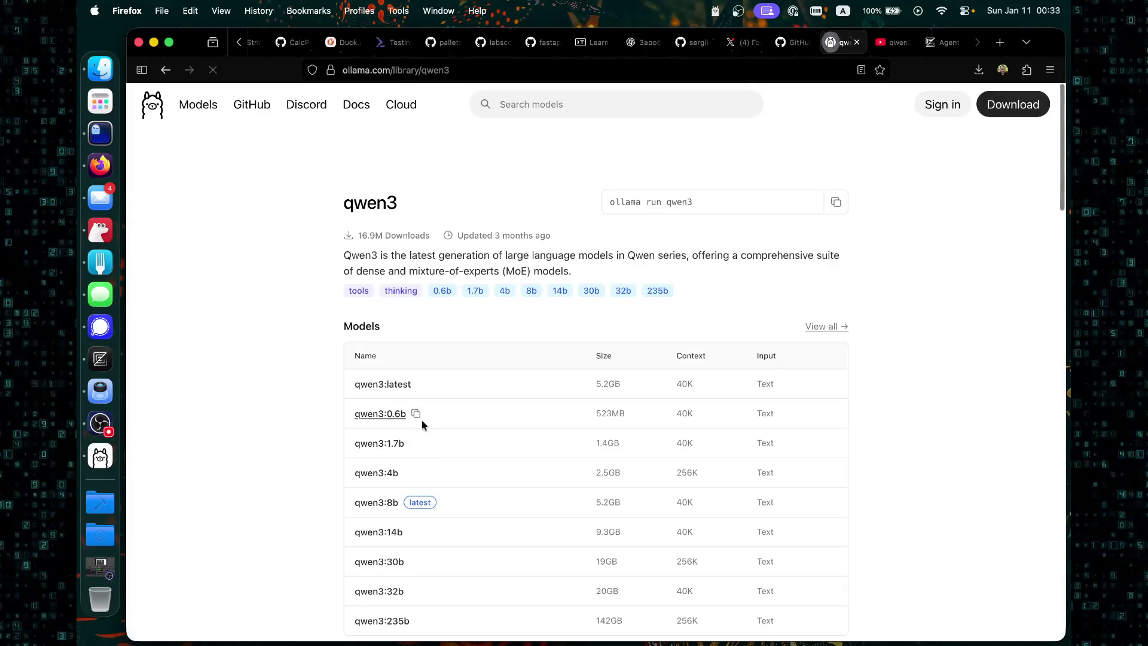
scroll(333, 394, down, 5)
scroll(333, 393, down, 10)
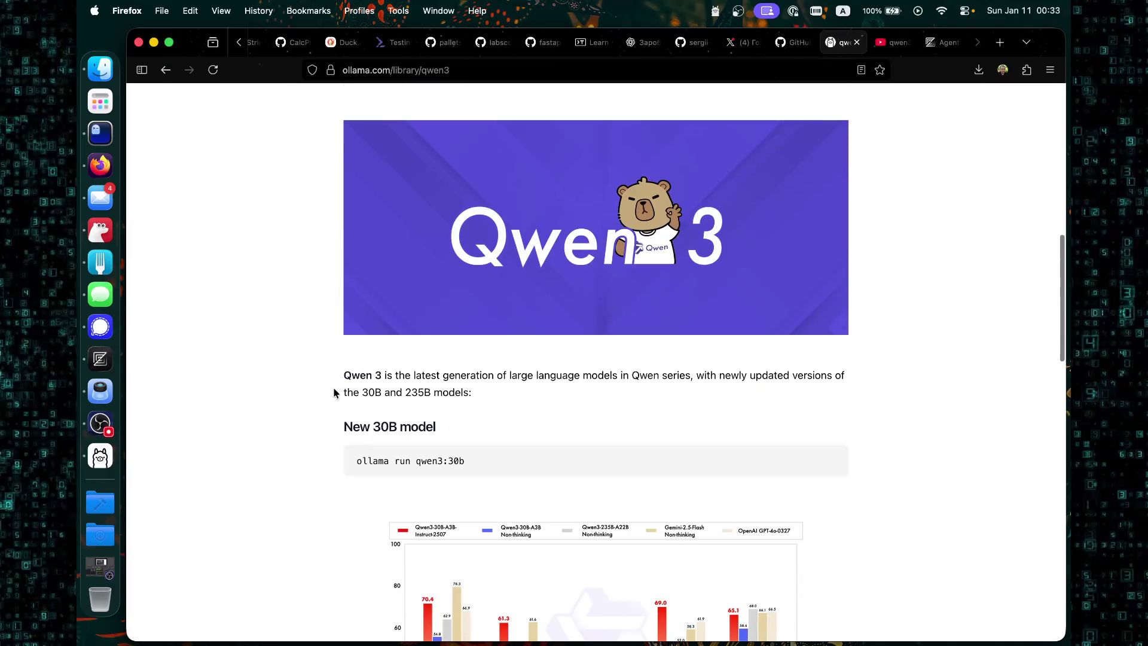
scroll(335, 392, down, 15)
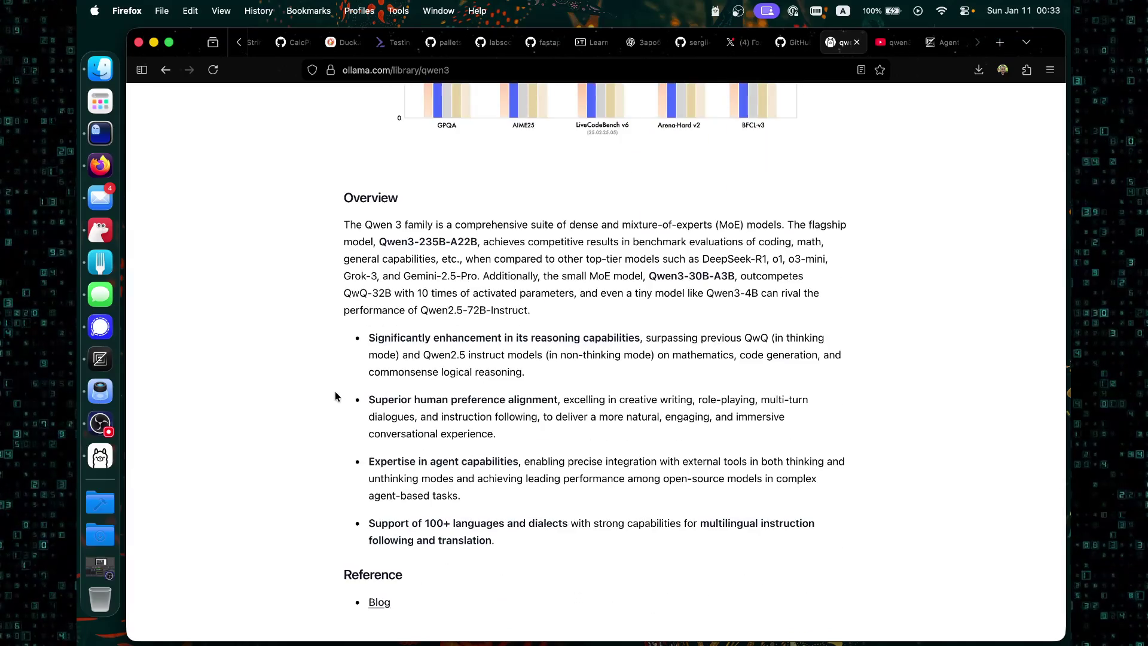
scroll(335, 396, down, 3)
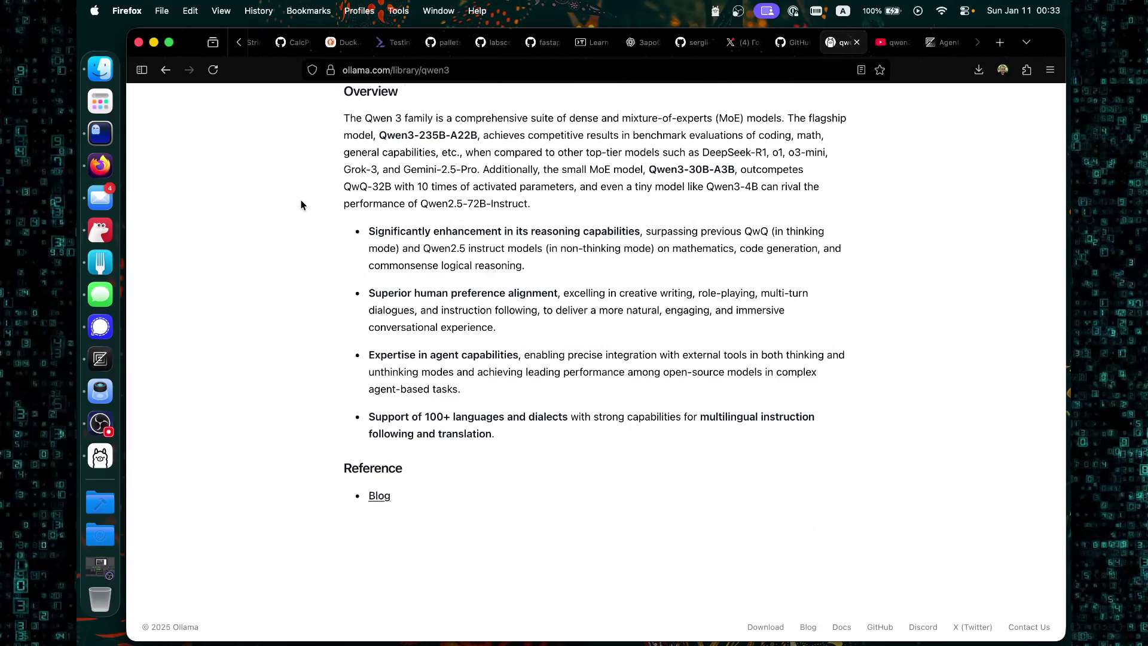
Back on the results, clear the Thinking and Tools filters and keep Popular sorting.
click(165, 70)
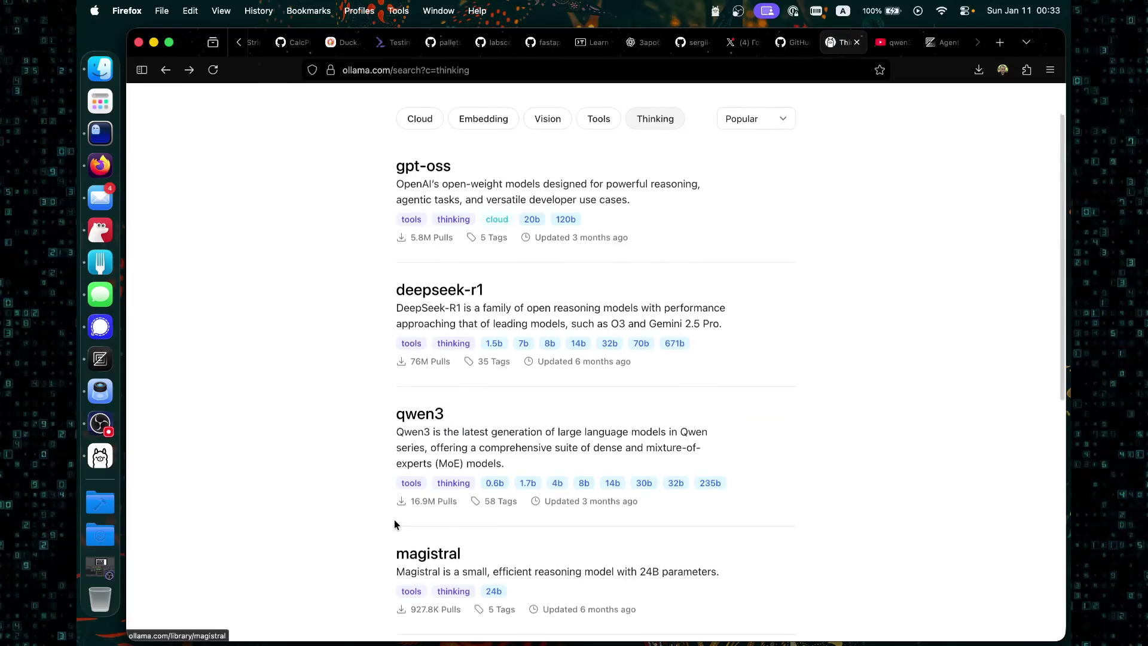
scroll(371, 512, down, 3)
scroll(319, 433, down, 3)
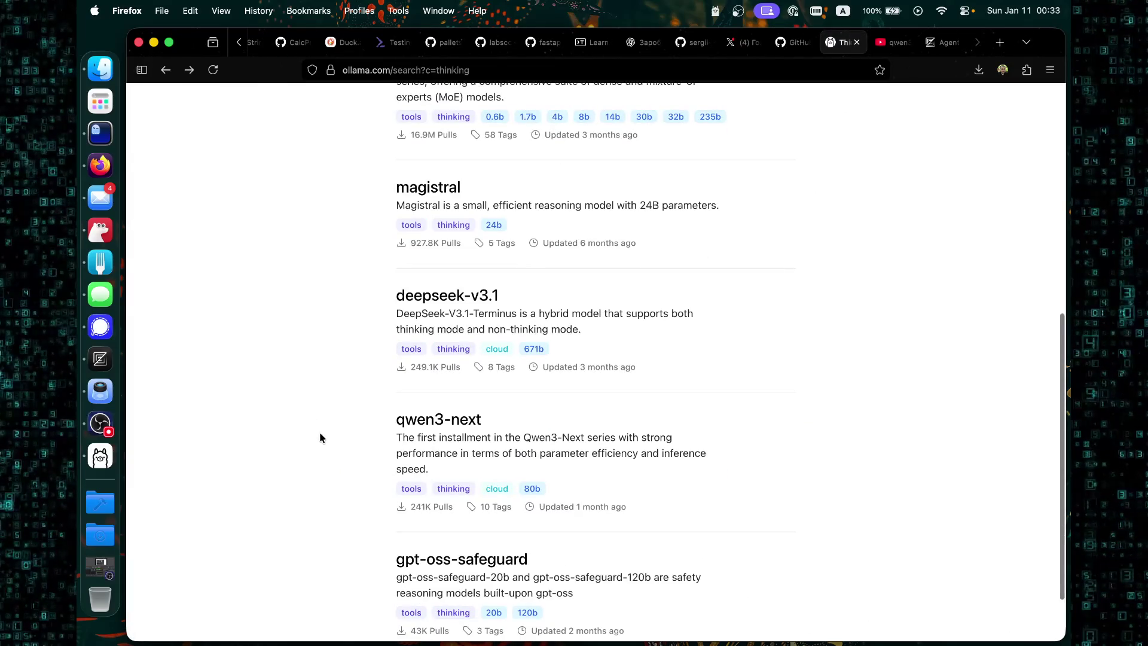
scroll(458, 389, up, 8)
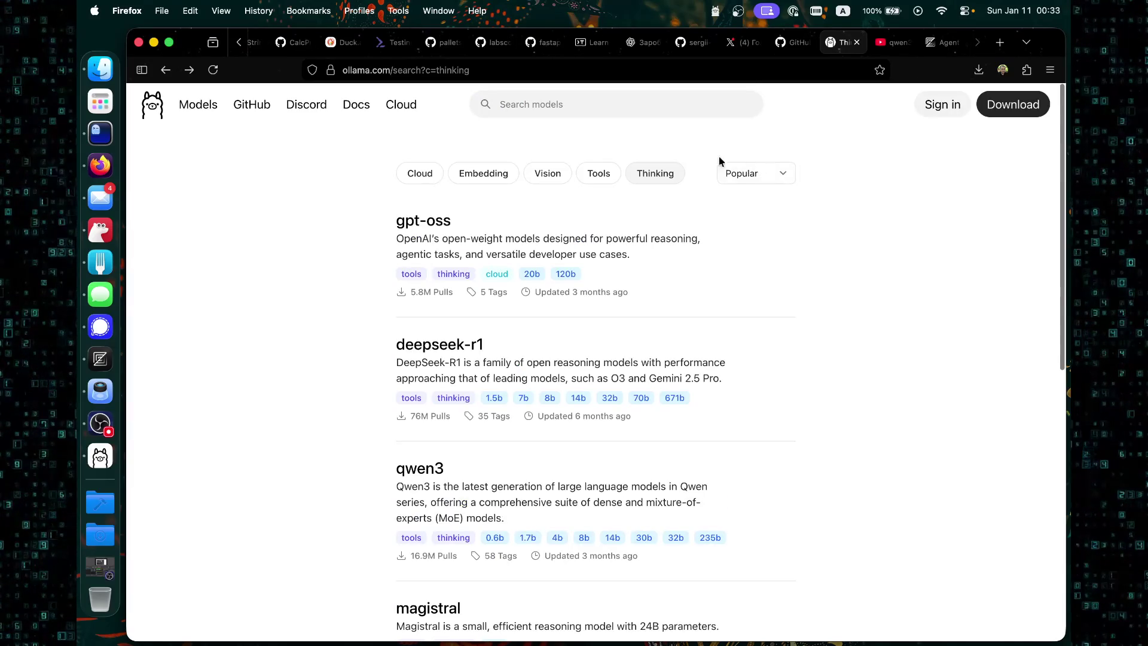
click(598, 174)
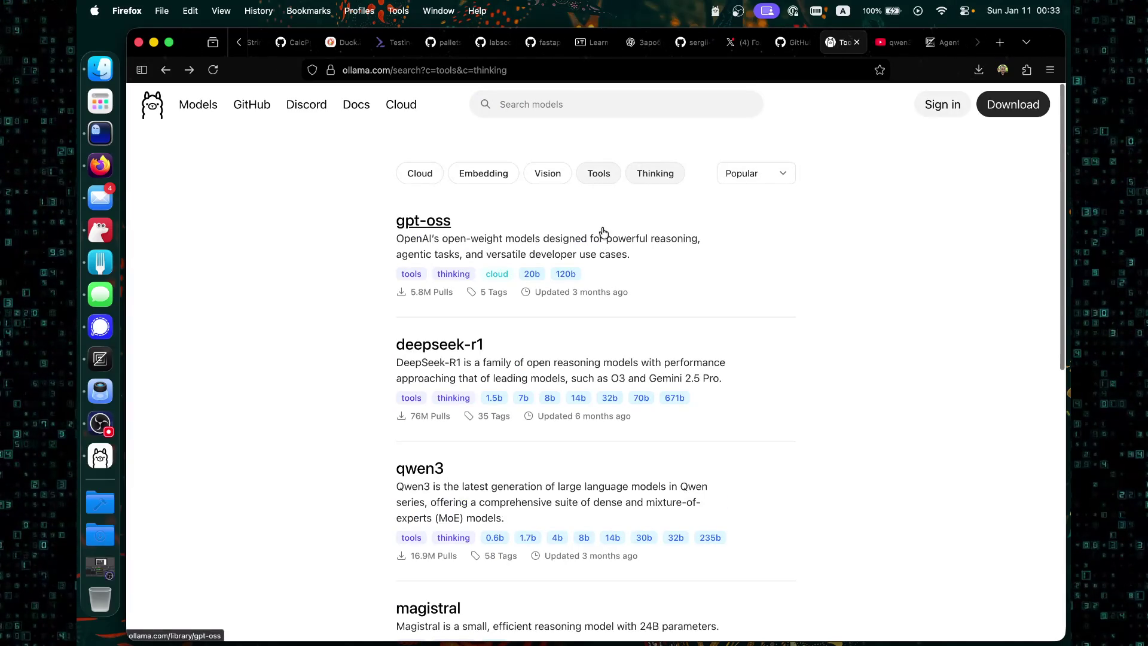
click(665, 179)
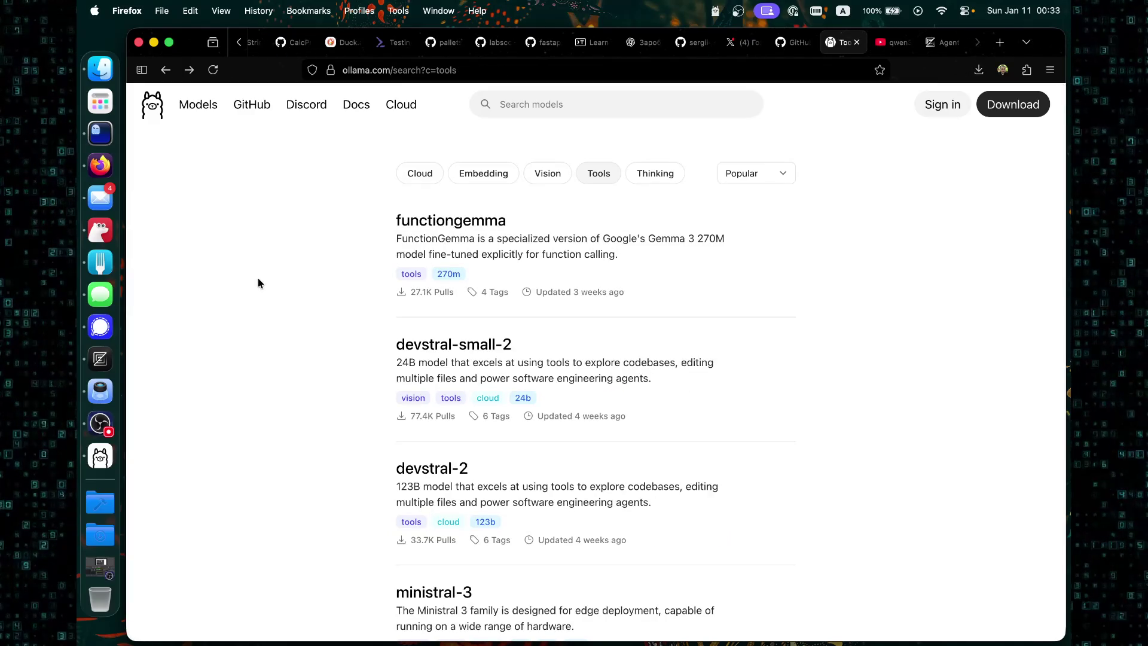
click(598, 178)
click(740, 179)
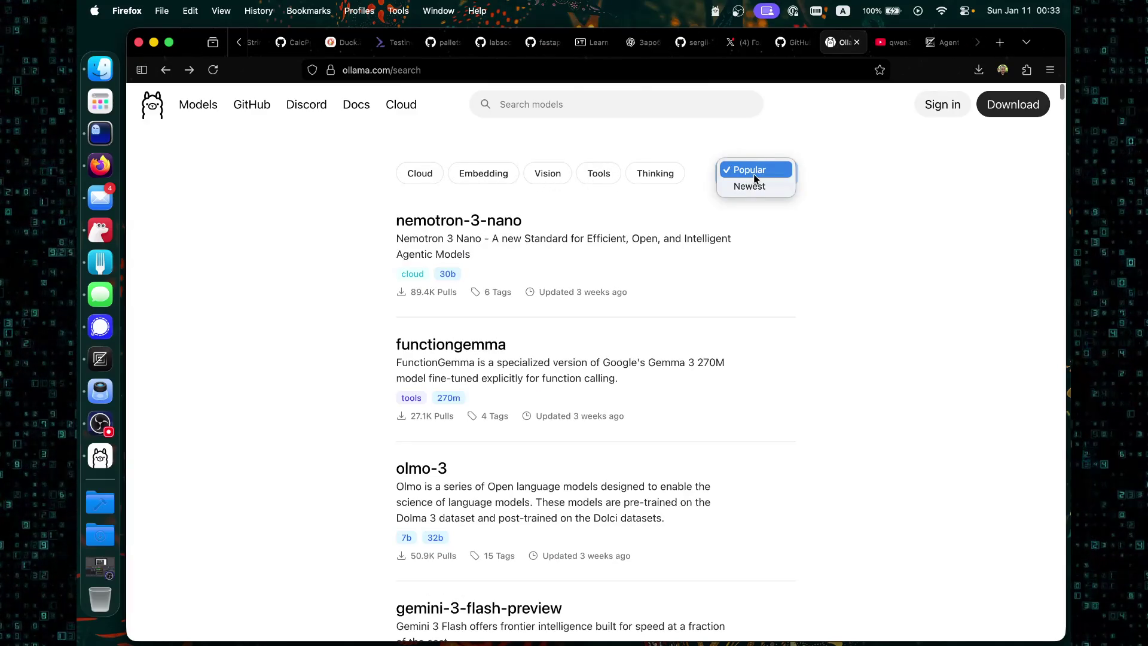
click(752, 237)
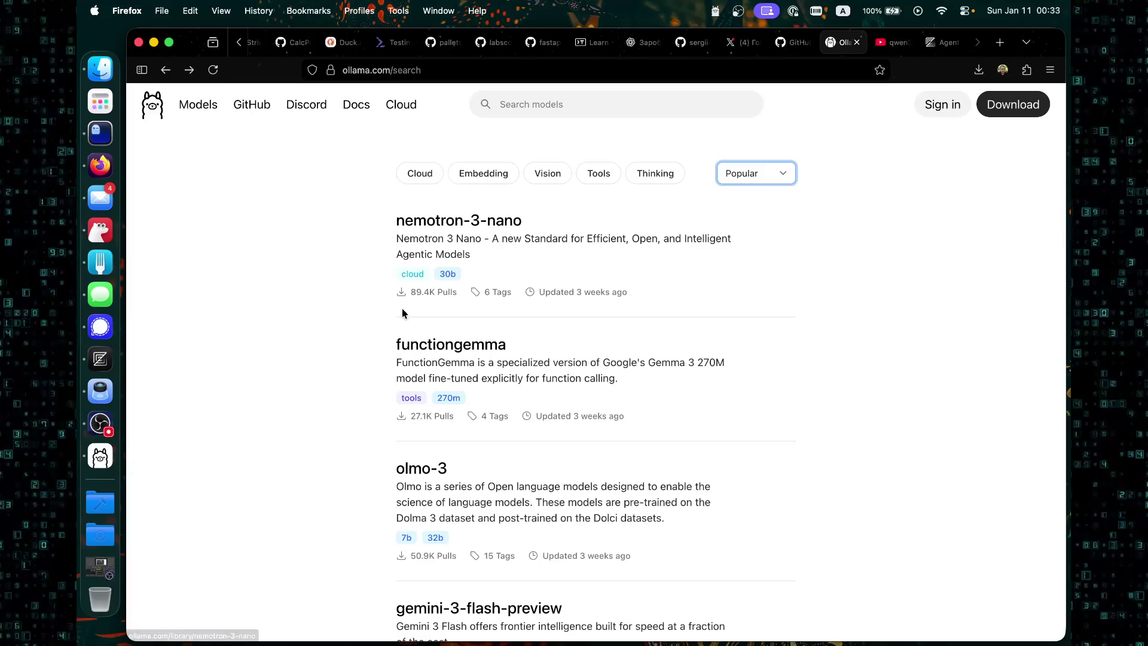
Scroll the full popular model list and open the qwen3-vl model page.
scroll(418, 293, down, 3)
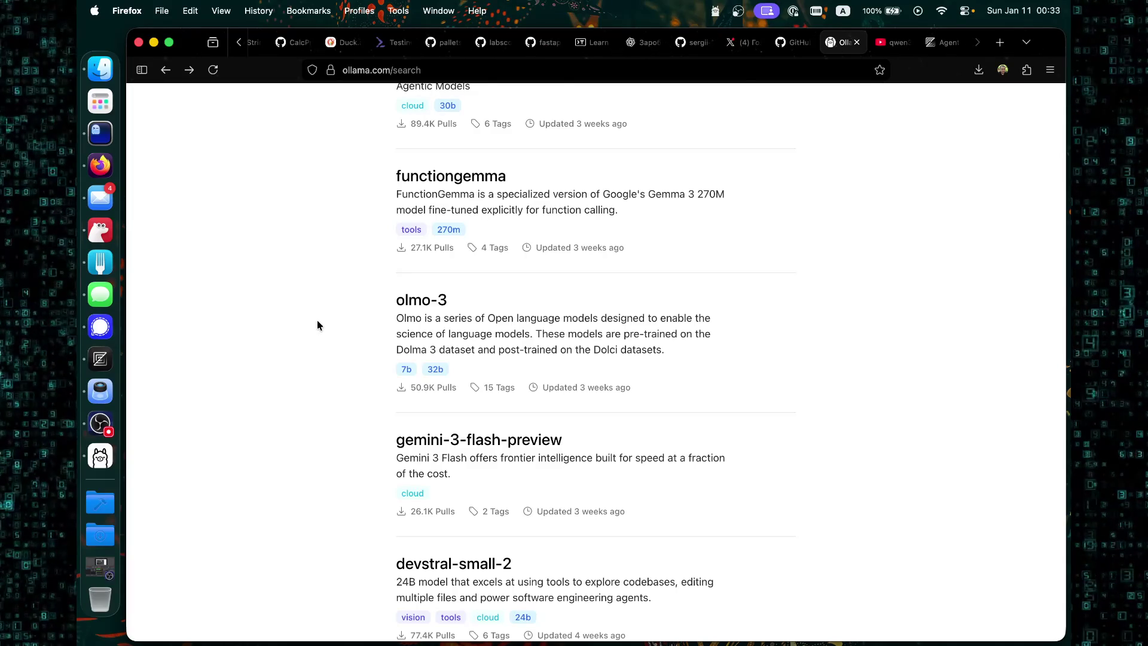
scroll(317, 325, down, 2)
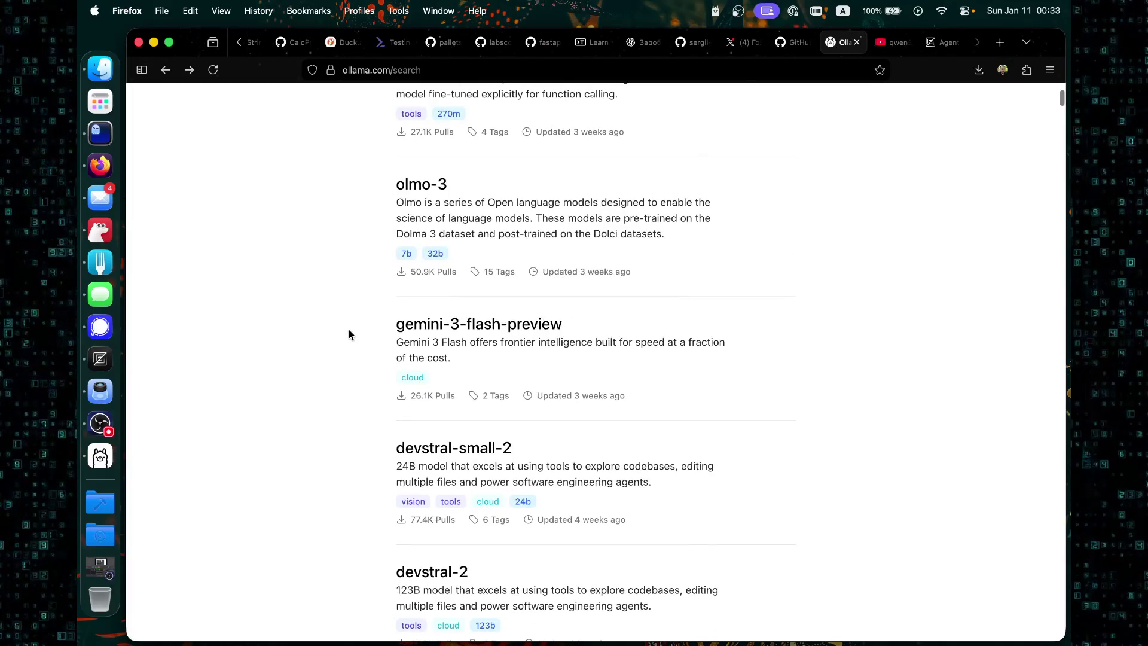
scroll(352, 341, down, 1)
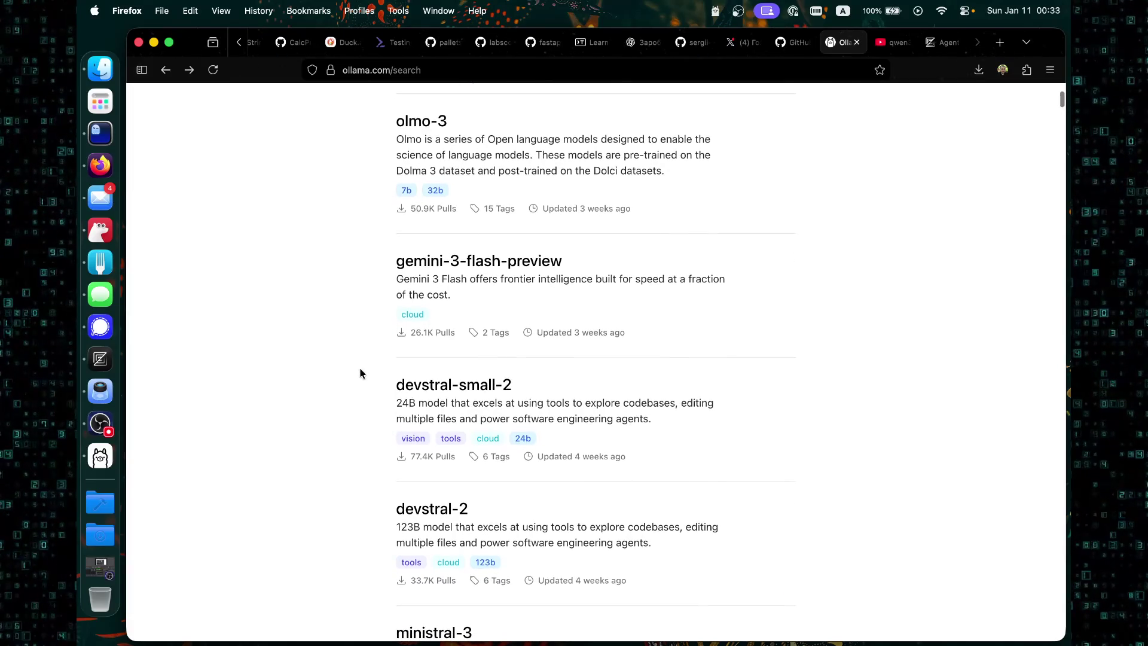
scroll(360, 367, down, 3)
scroll(364, 370, down, 3)
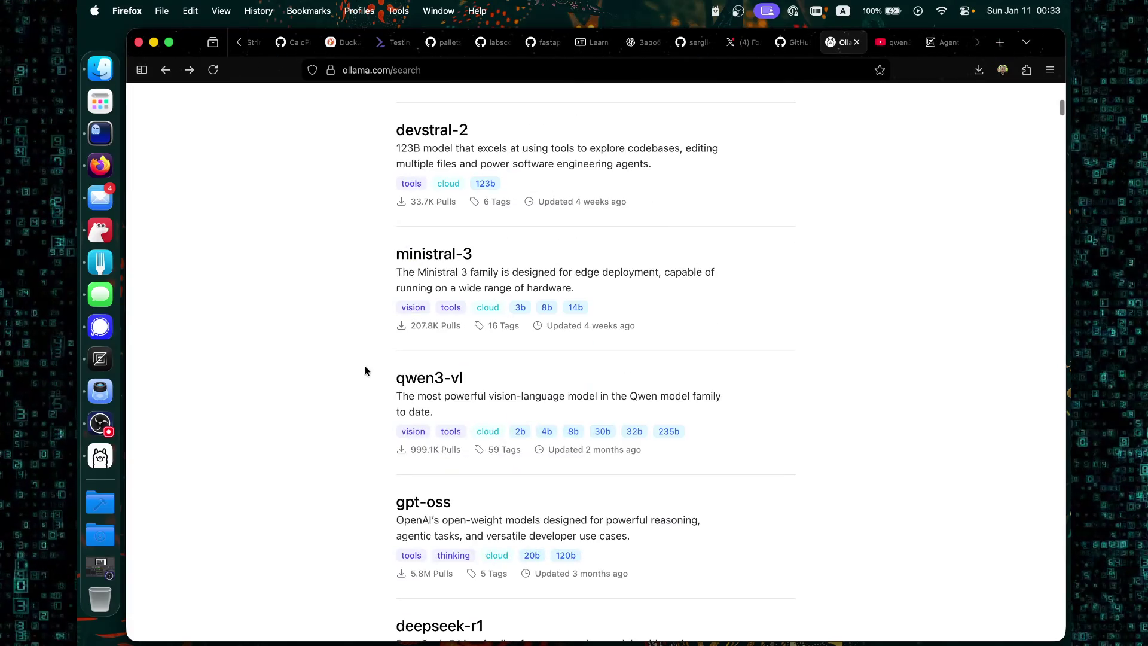
scroll(381, 320, down, 1)
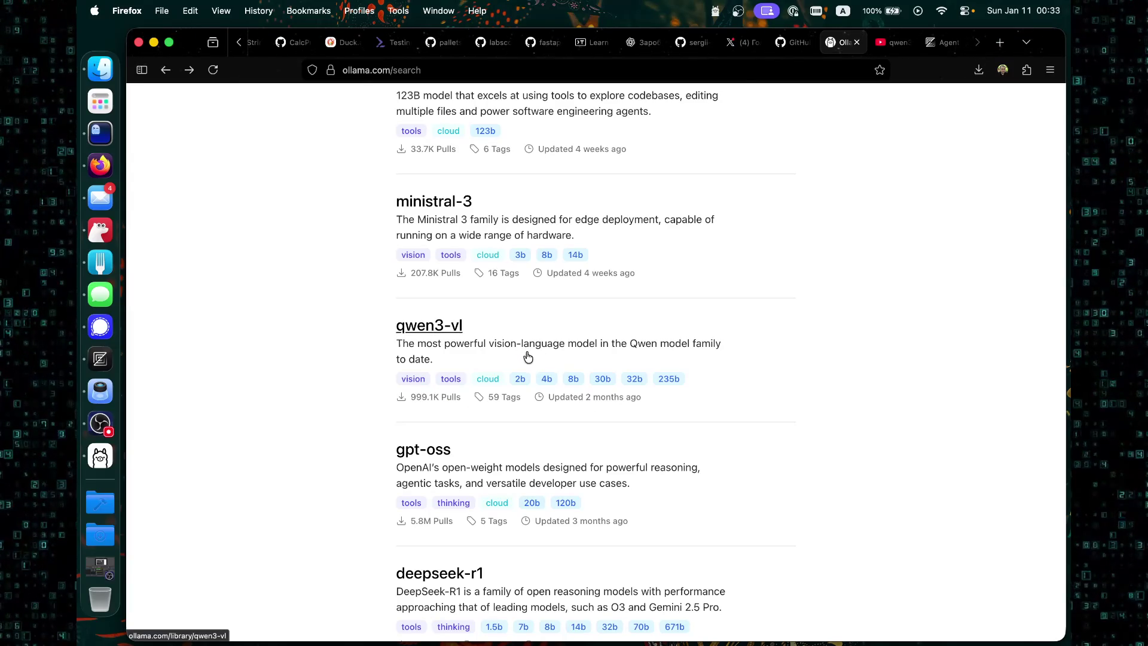
scroll(431, 357, down, 2)
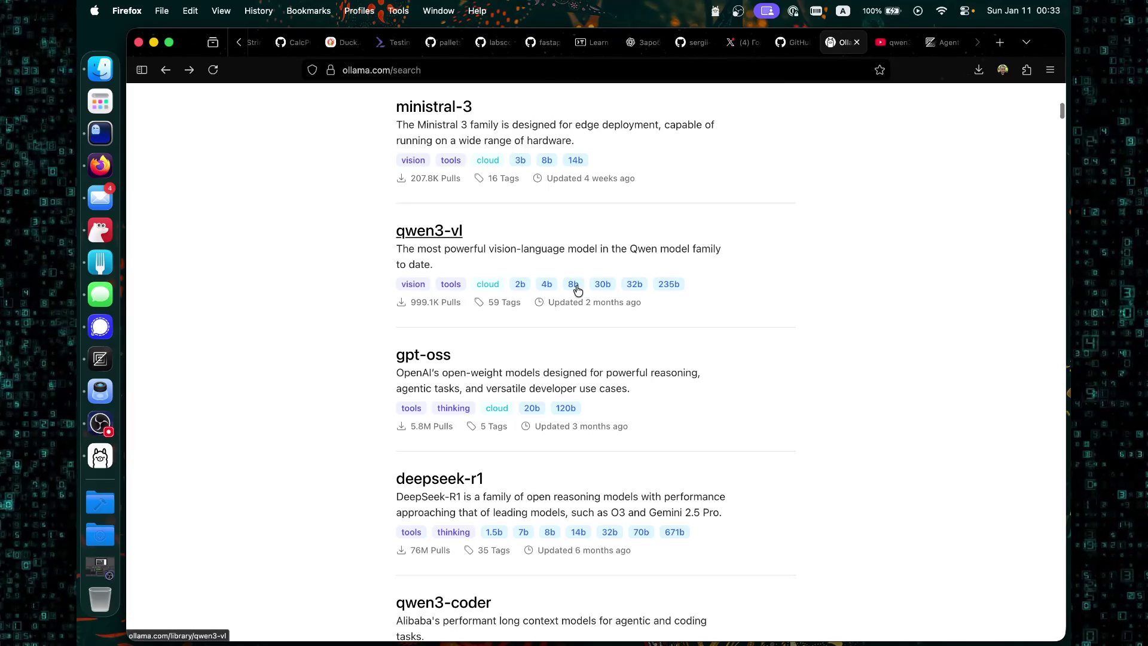
click(461, 239)
Scroll through the qwen3-vl page, then return to the search results.
scroll(532, 310, down, 15)
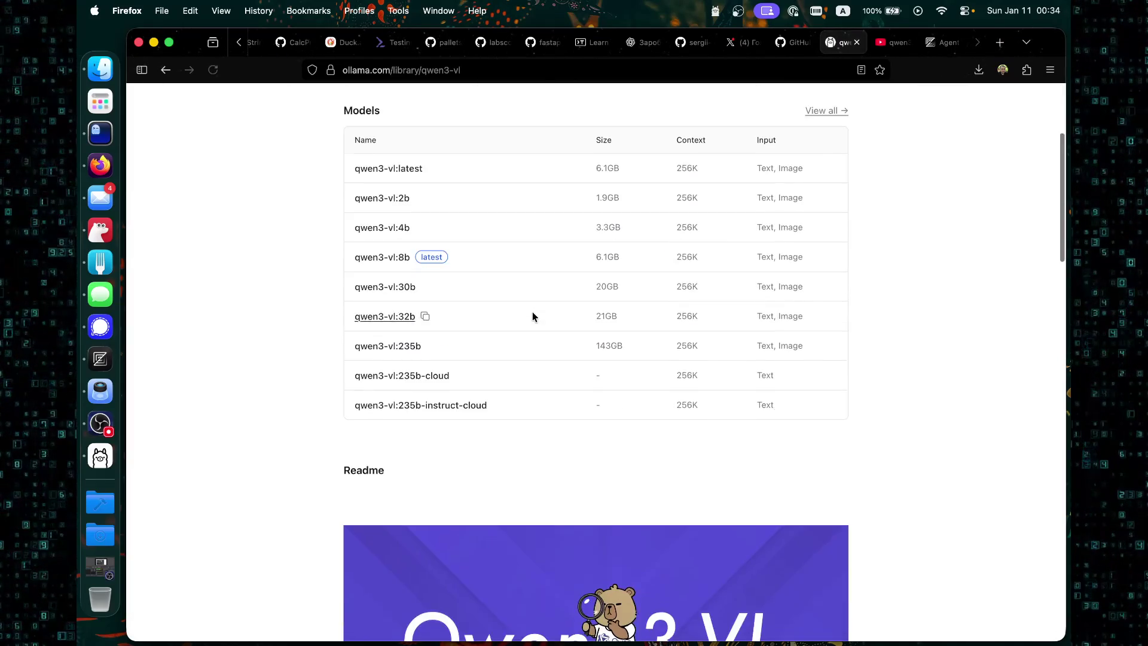
scroll(466, 292, down, 8)
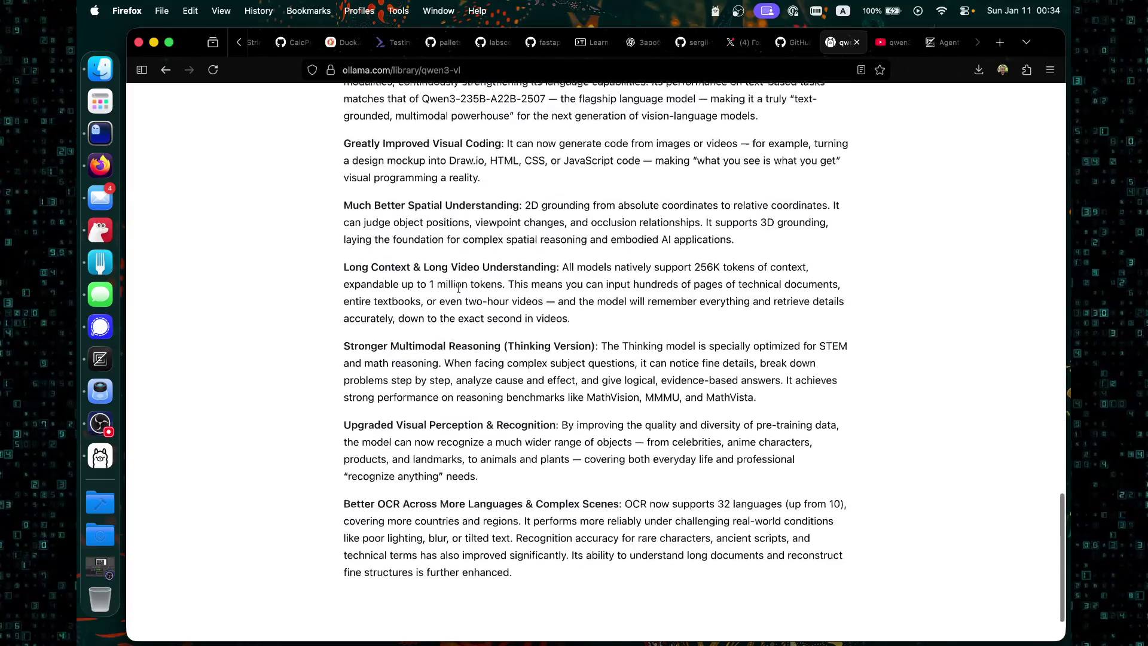
scroll(610, 381, up, 3)
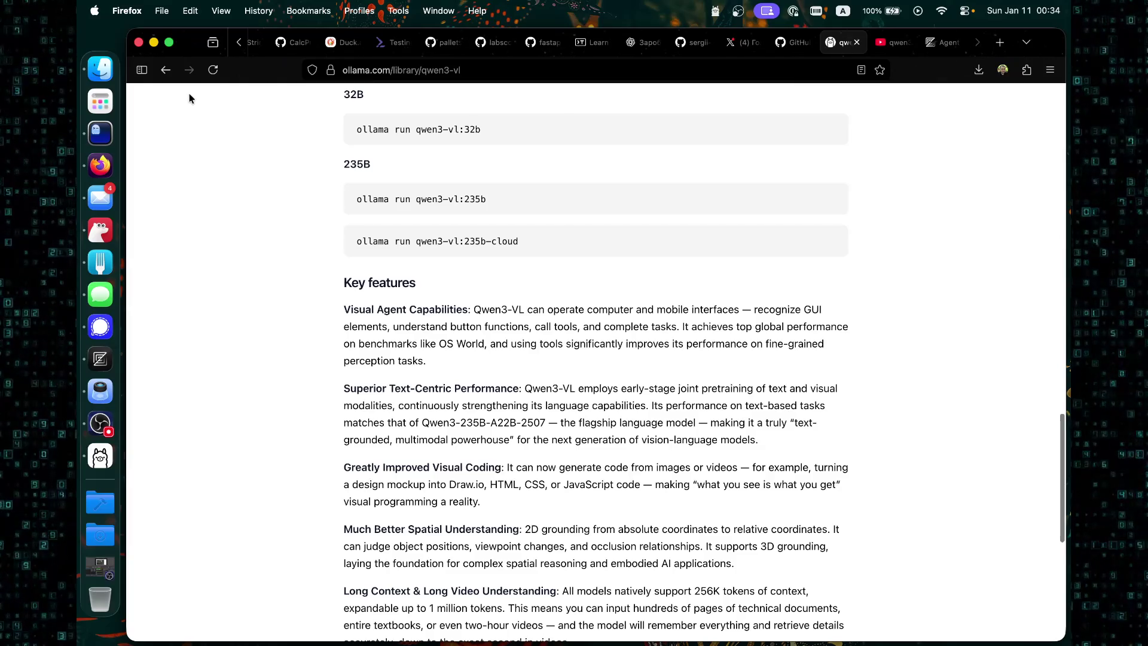
click(166, 70)
Open the qwen3-coder page and review its sizes and qwen3-coder:480b-cloud run command.
scroll(331, 352, down, 5)
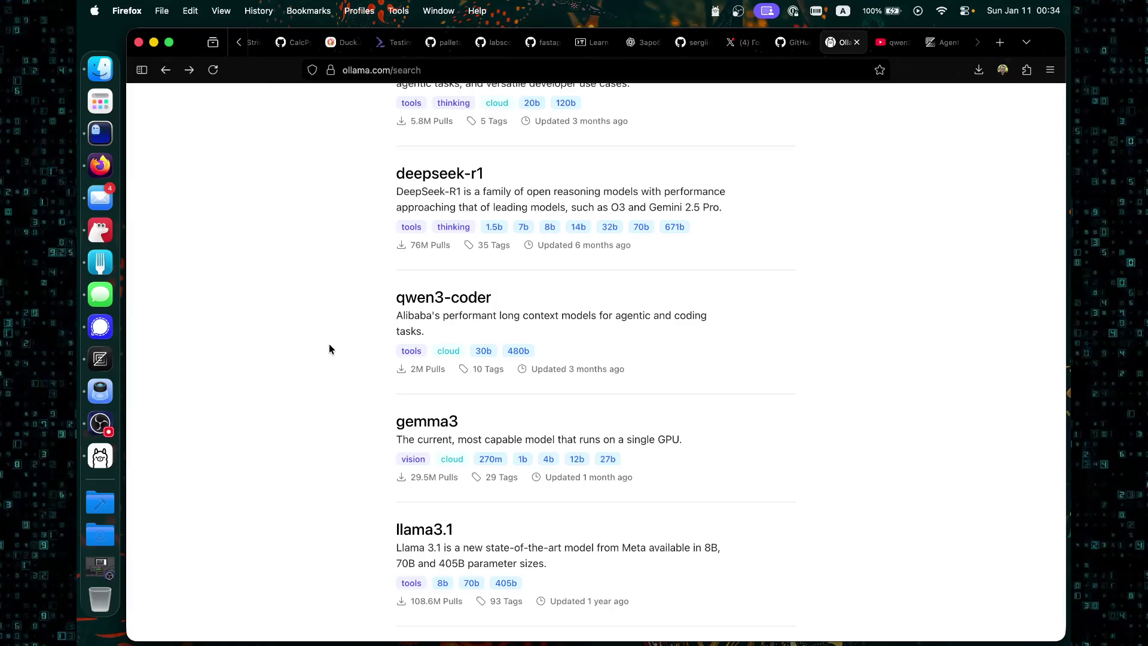
click(471, 349)
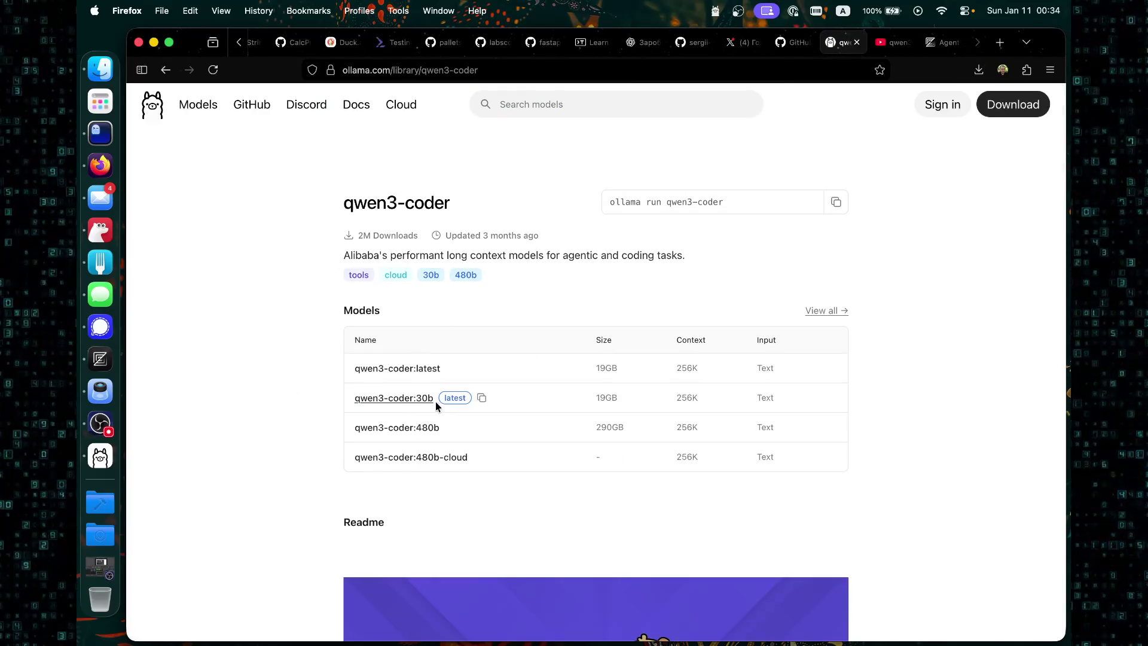
scroll(357, 382, down, 13)
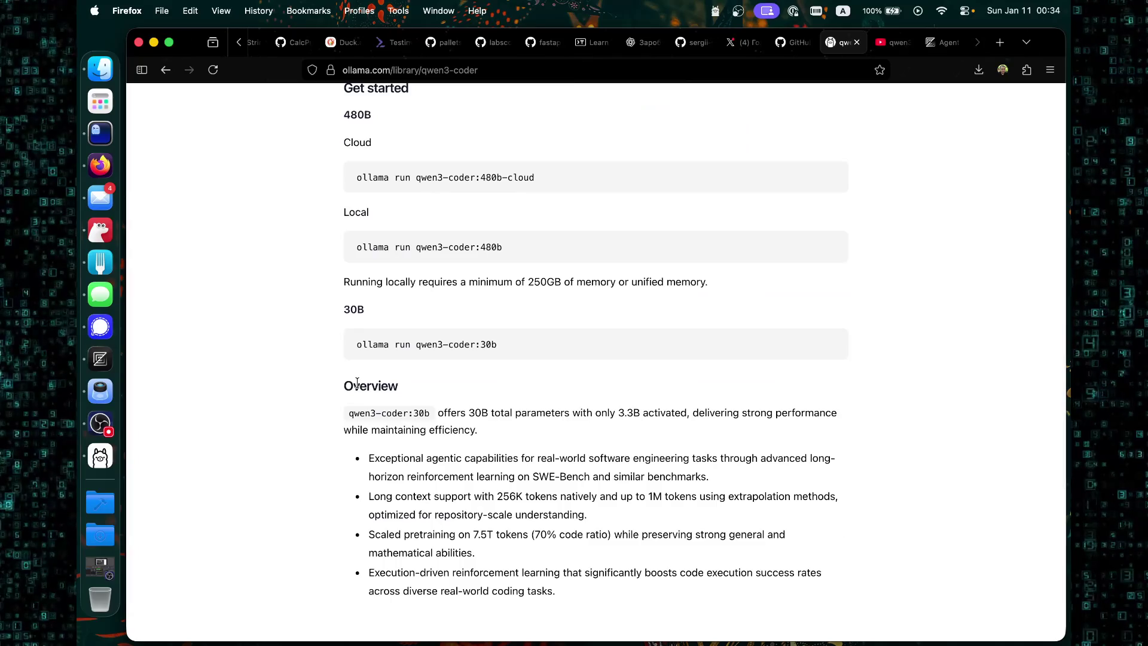
scroll(356, 382, up, 4)
triple_click(481, 402)
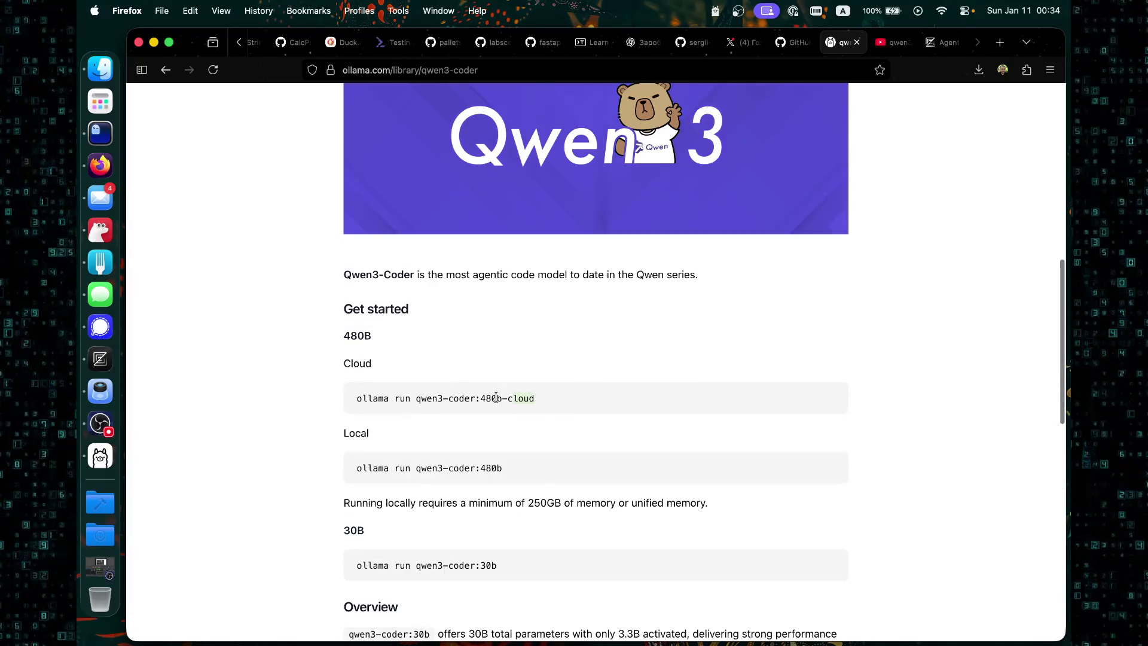
click(318, 392)
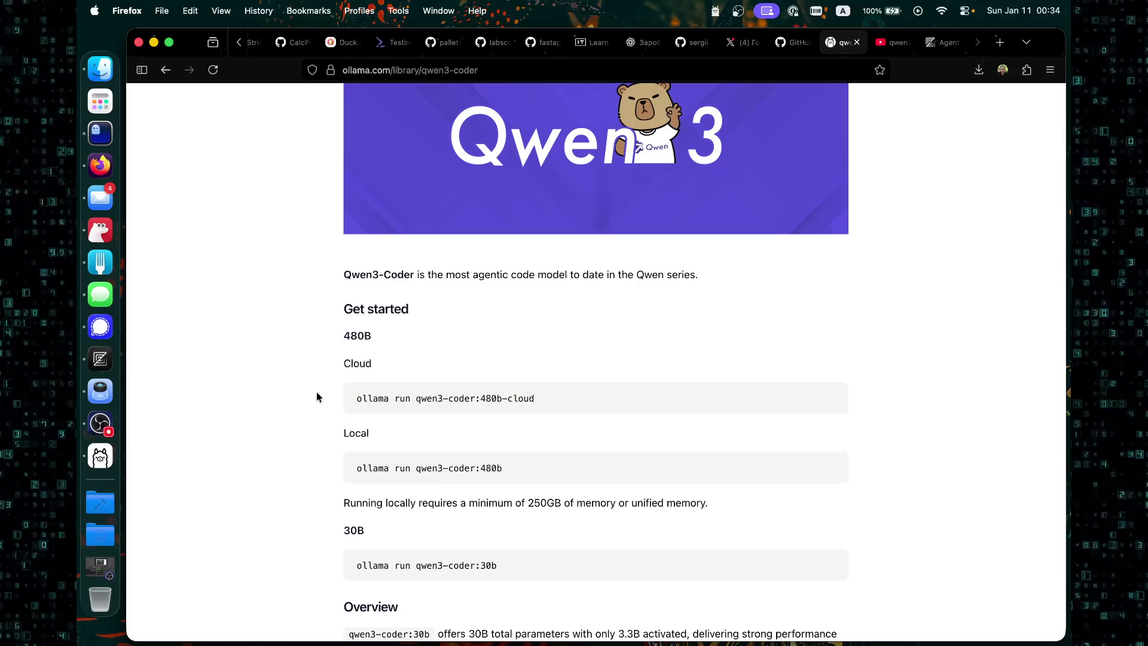
scroll(317, 392, down, 7)
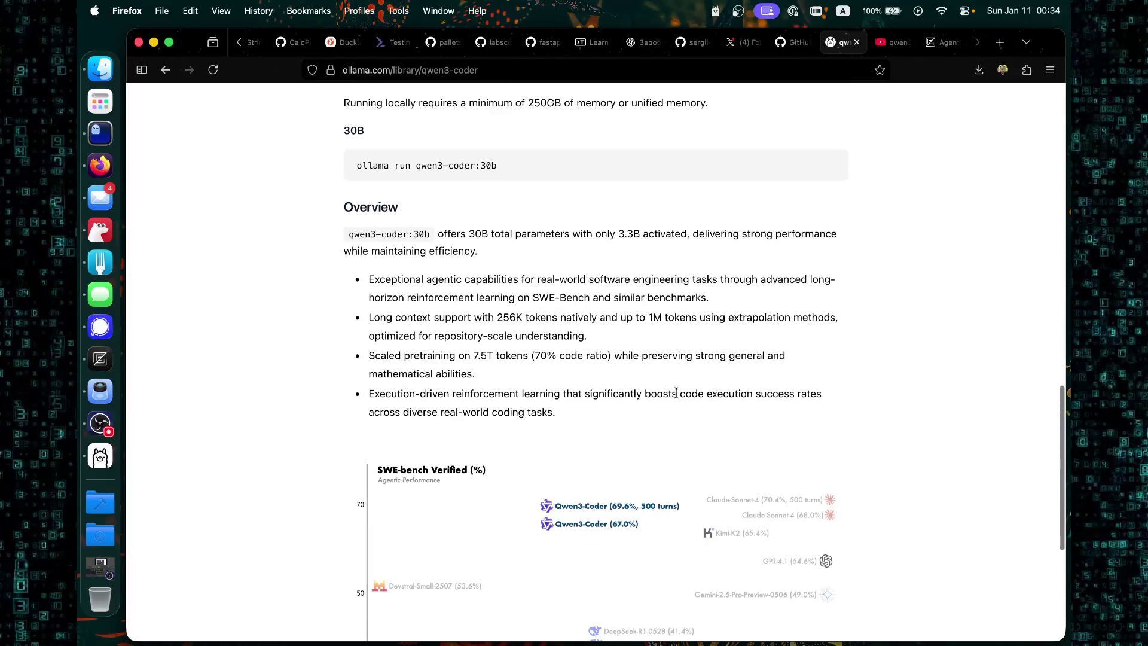
mouse_move(1049, 423)
mouse_down()
mouse_move(1042, 521)
mouse_move(1048, 159)
mouse_move(1037, 106)
mouse_up()
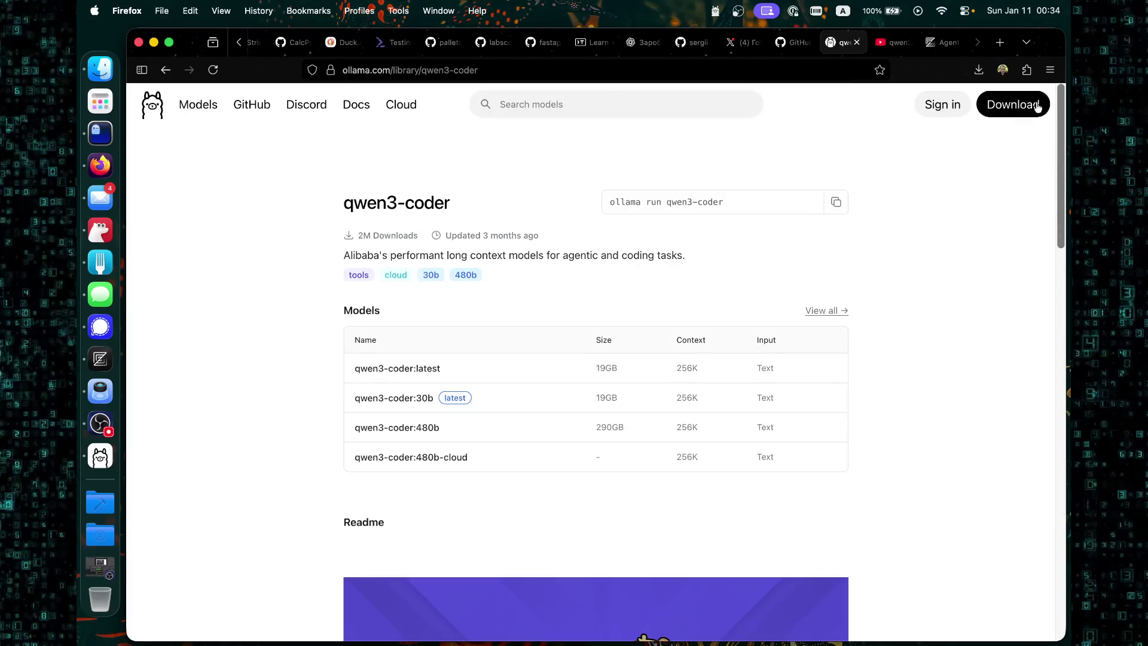
Open the Ollama cloud pricing page and highlight the Free plan feature lines.
click(401, 105)
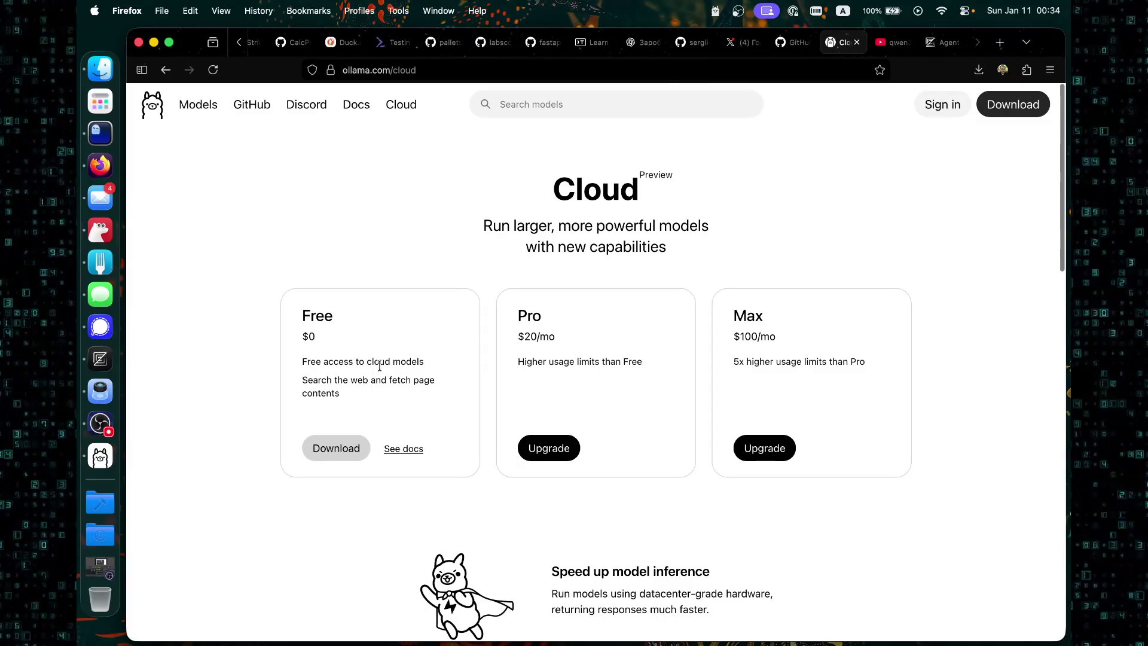
mouse_move(428, 362)
mouse_down()
mouse_move(292, 359)
mouse_move(419, 397)
mouse_move(299, 379)
mouse_move(397, 418)
mouse_up()
click(296, 377)
click(419, 397)
click(323, 378)
click(397, 418)
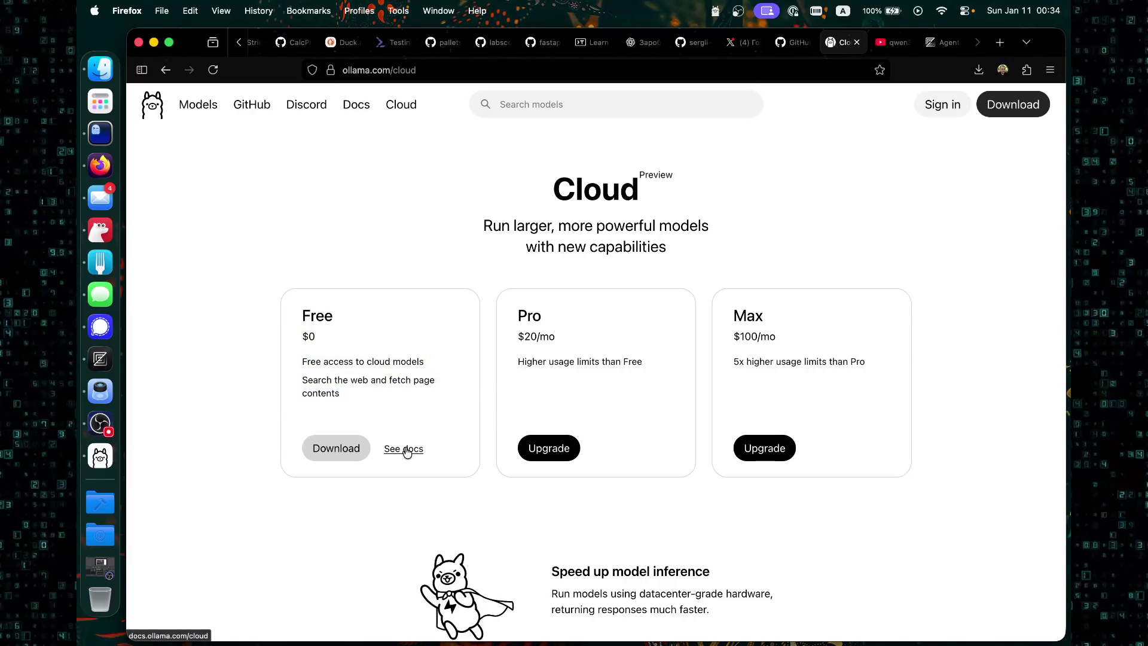
Open the cloud docs in a new tab and compare CLI and Python examples.
click(407, 450)
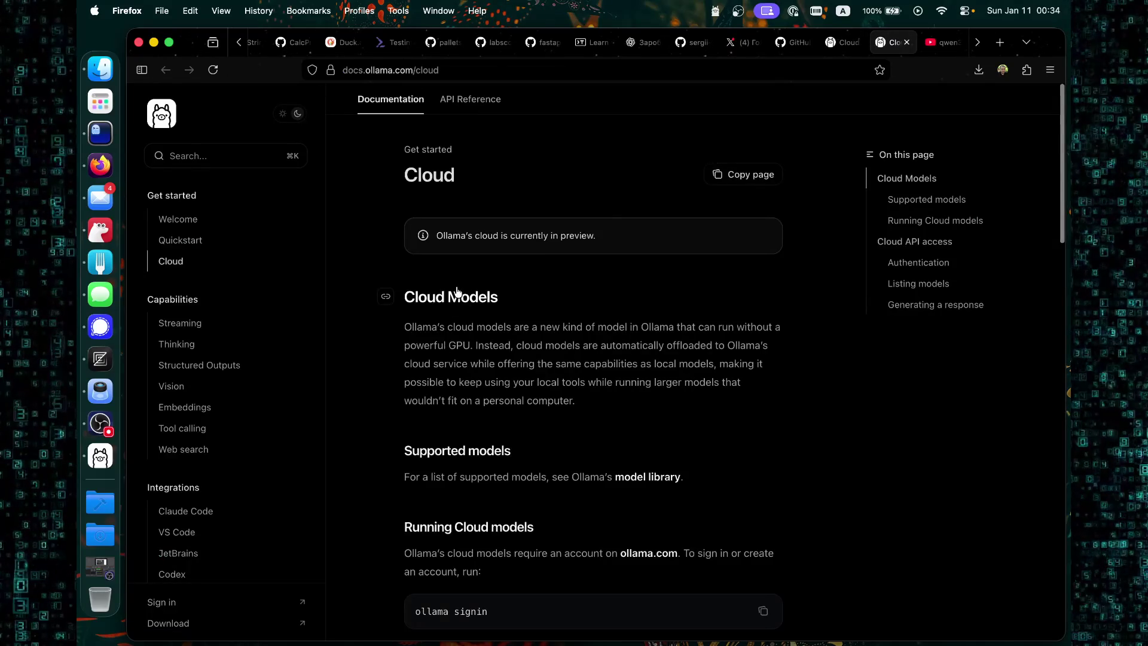
scroll(456, 291, down, 3)
scroll(456, 291, down, 3)
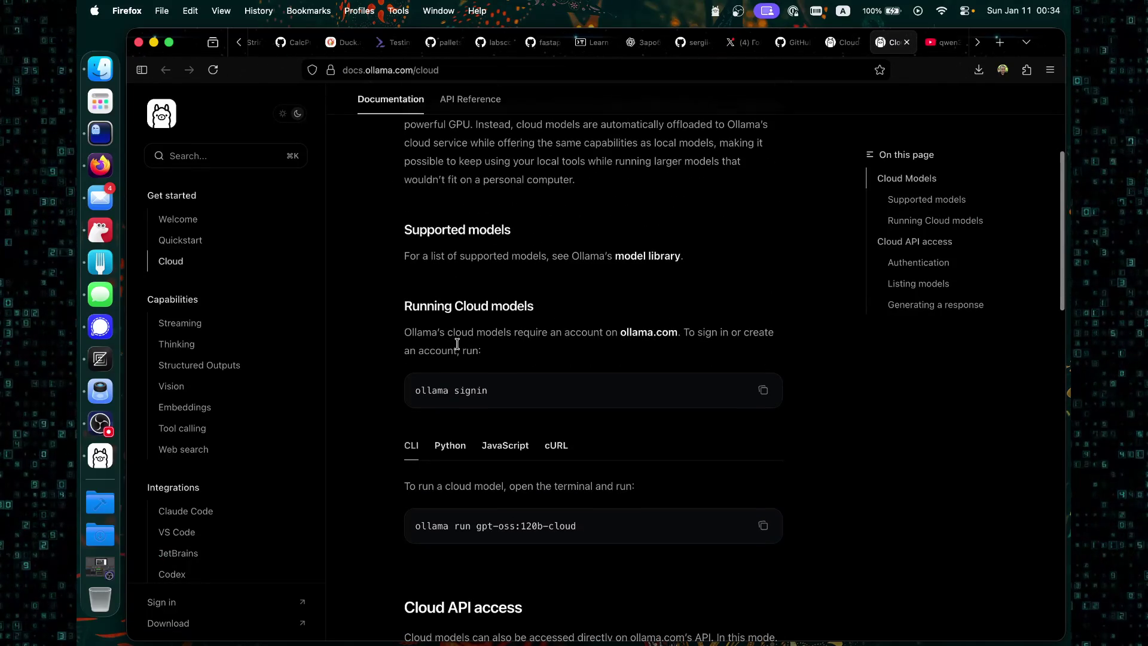
click(462, 452)
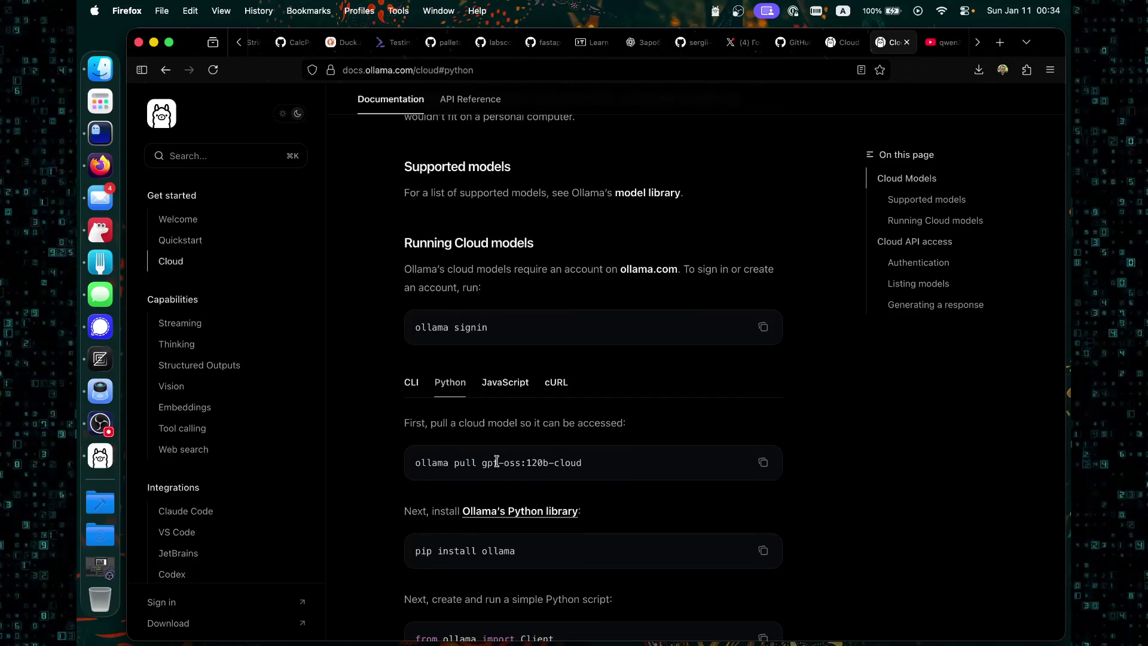
click(413, 382)
click(449, 331)
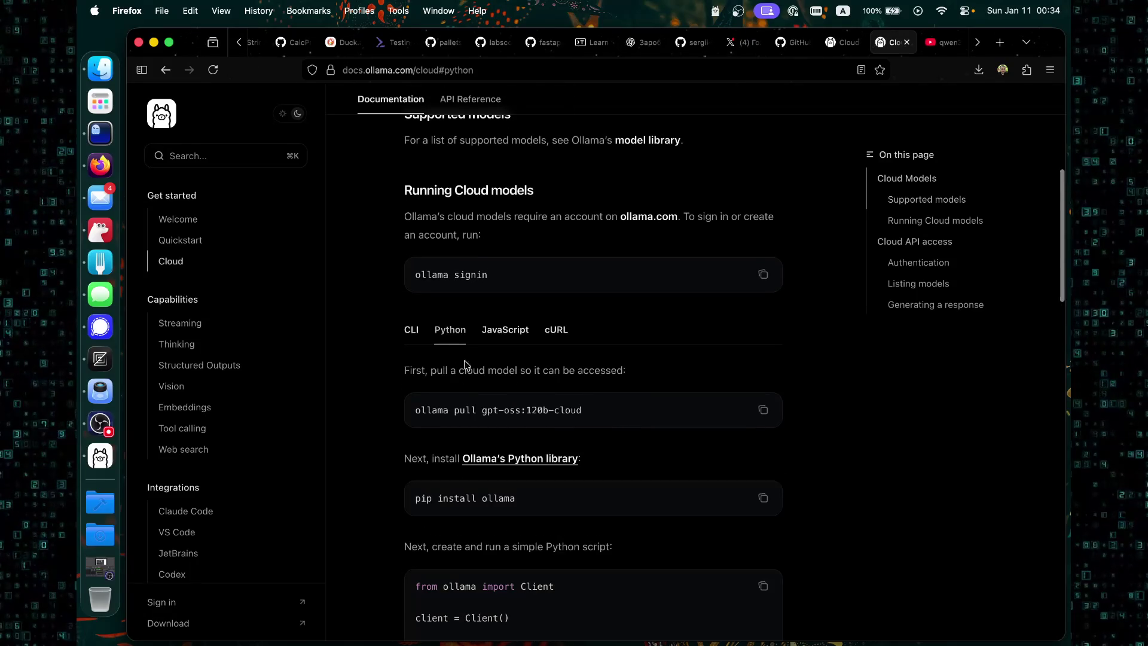
click(408, 333)
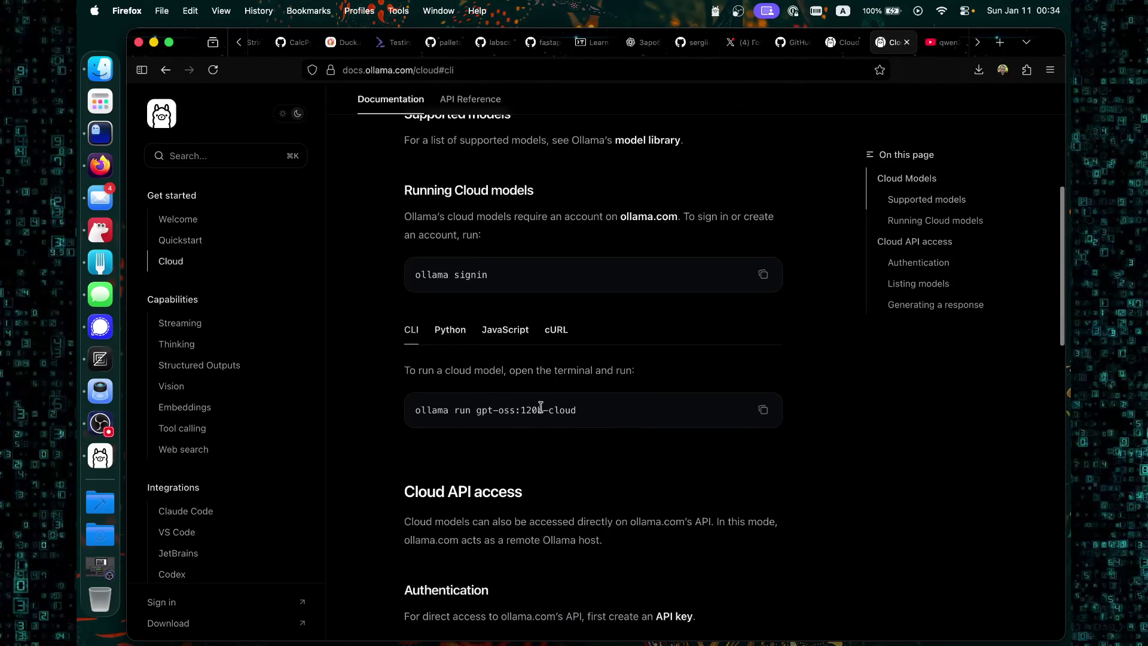
Scroll to the Cloud API access section and inspect the client.chat streaming loop code.
scroll(532, 395, down, 1)
scroll(587, 371, down, 2)
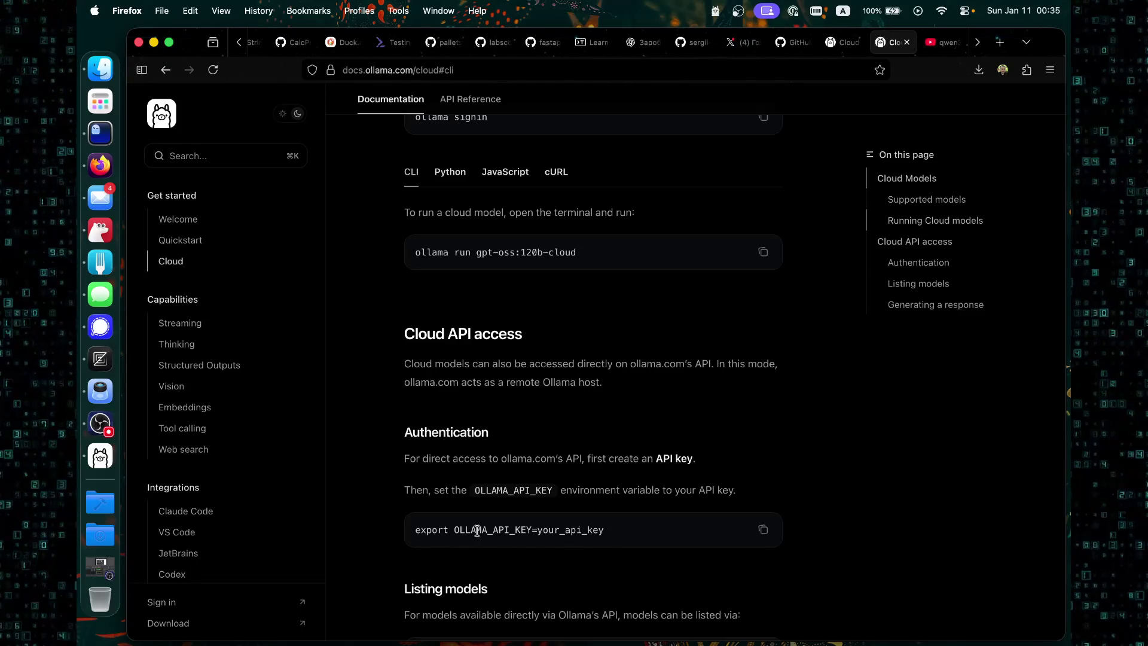
scroll(574, 520, down, 3)
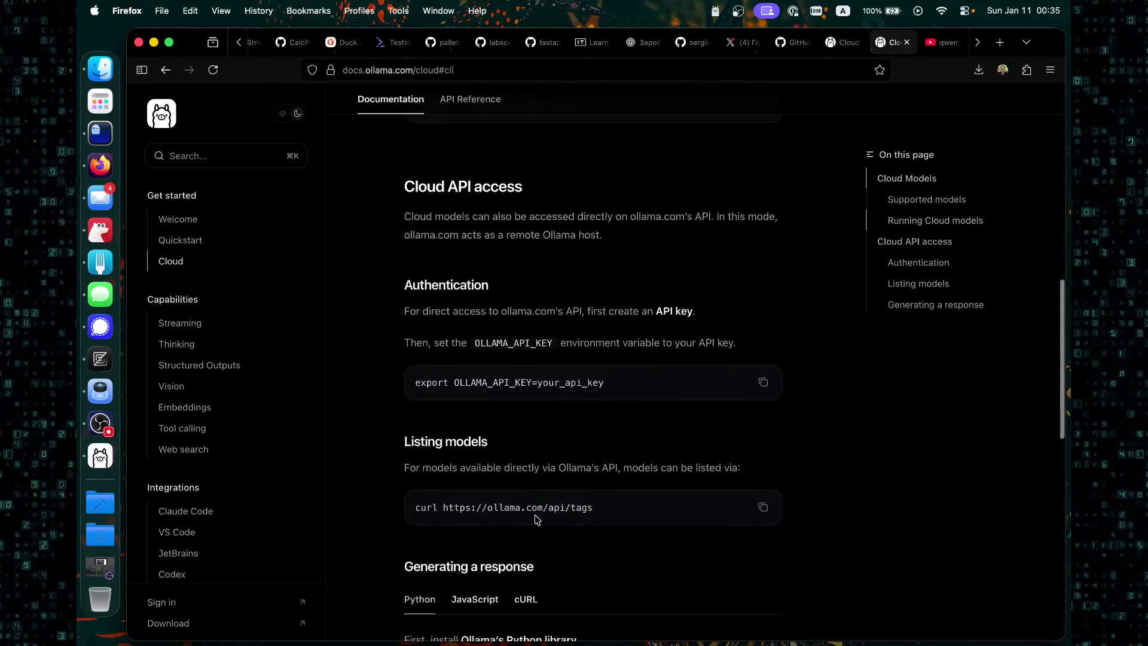
scroll(535, 526, down, 1)
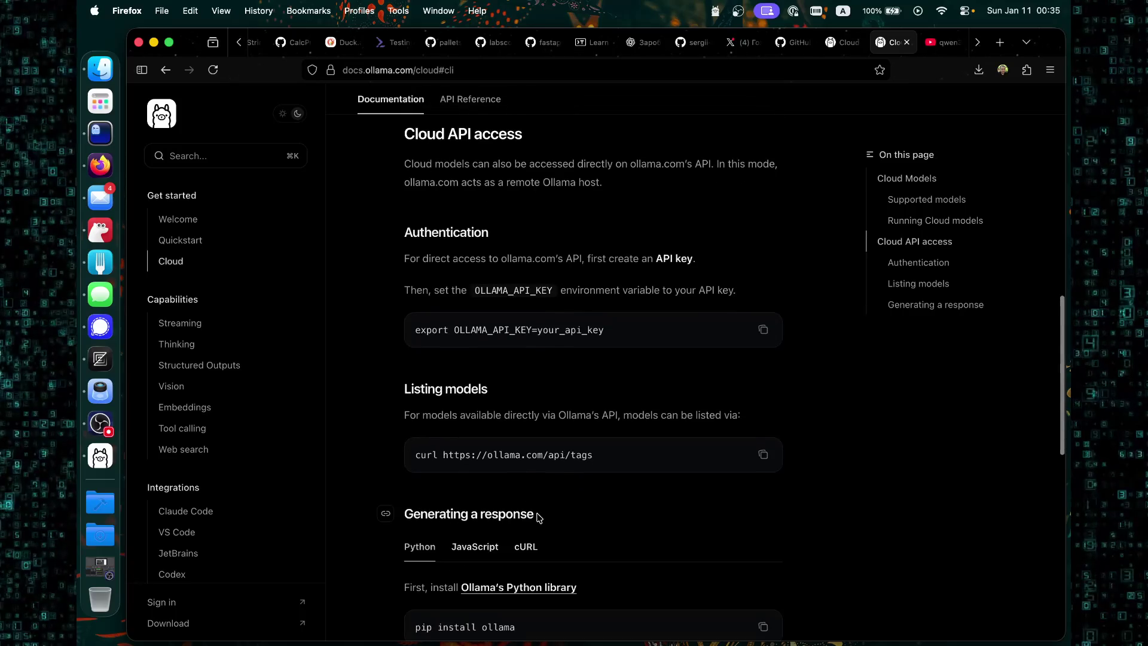
scroll(539, 516, down, 2)
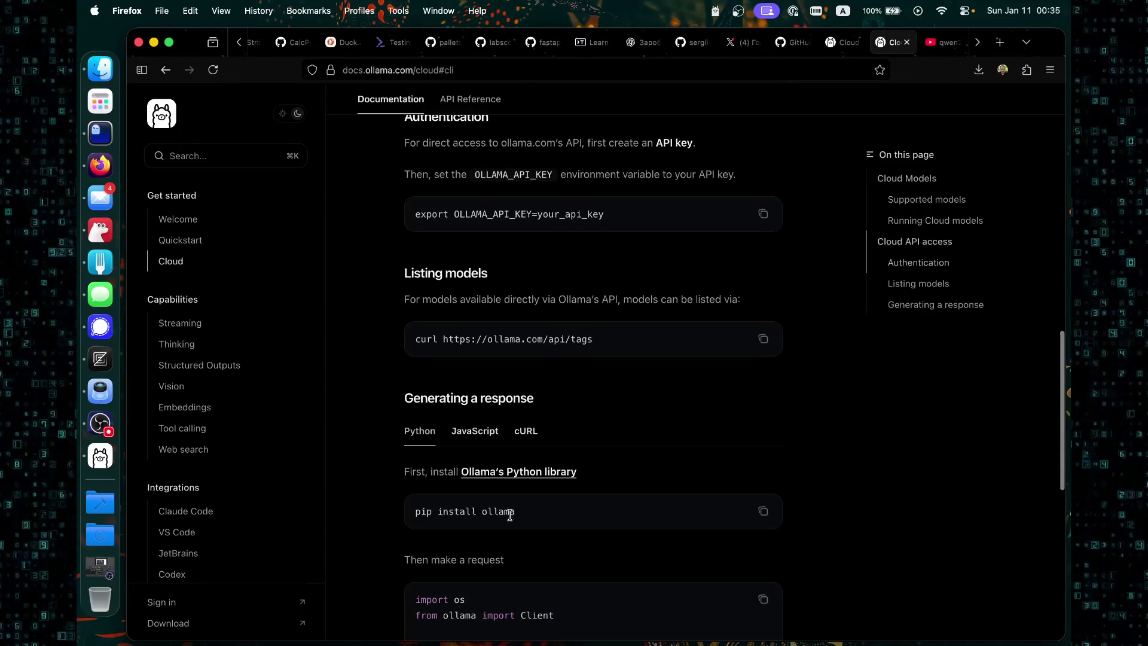
scroll(508, 522, down, 3)
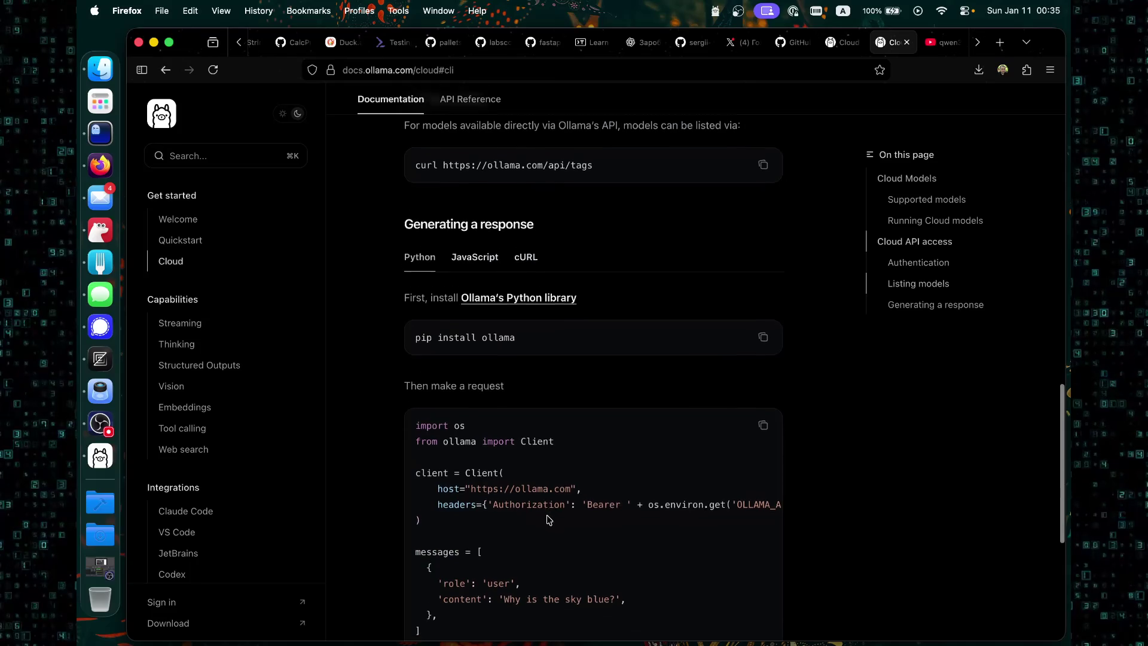
scroll(497, 492, down, 2)
scroll(502, 499, down, 1)
drag(516, 522, 726, 541)
click(736, 543)
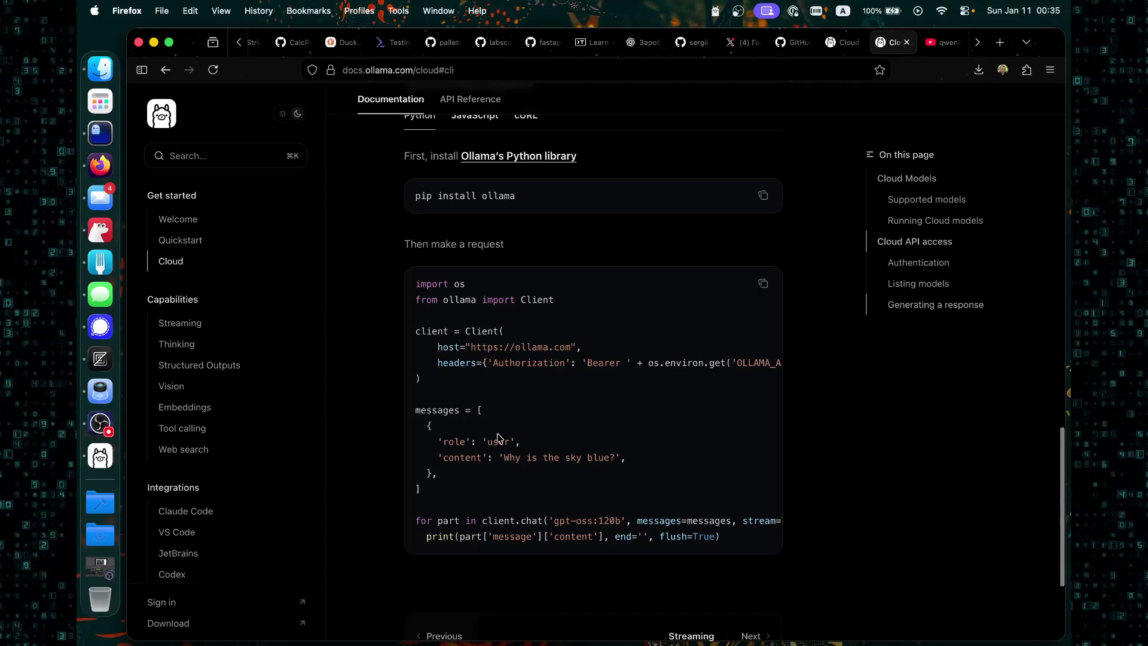
Inspect the long lines of the API request sample, then switch to the Ollama chat app.
scroll(481, 422, down, 2)
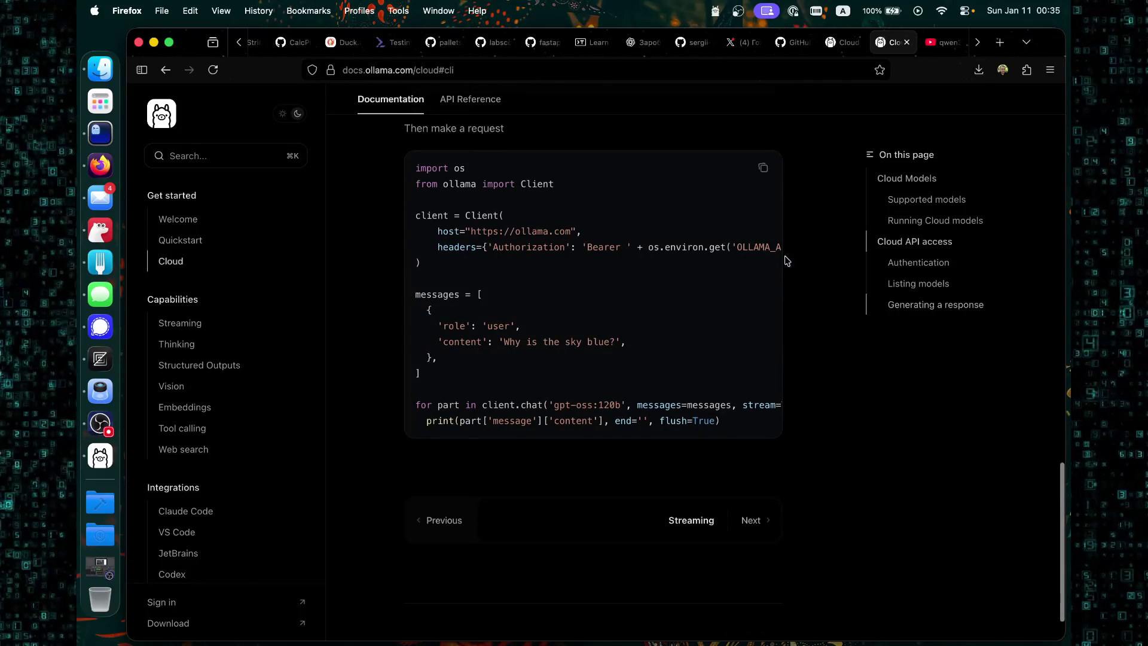
mouse_move(710, 269)
mouse_down()
mouse_move(719, 260)
mouse_move(426, 246)
mouse_up()
click(576, 305)
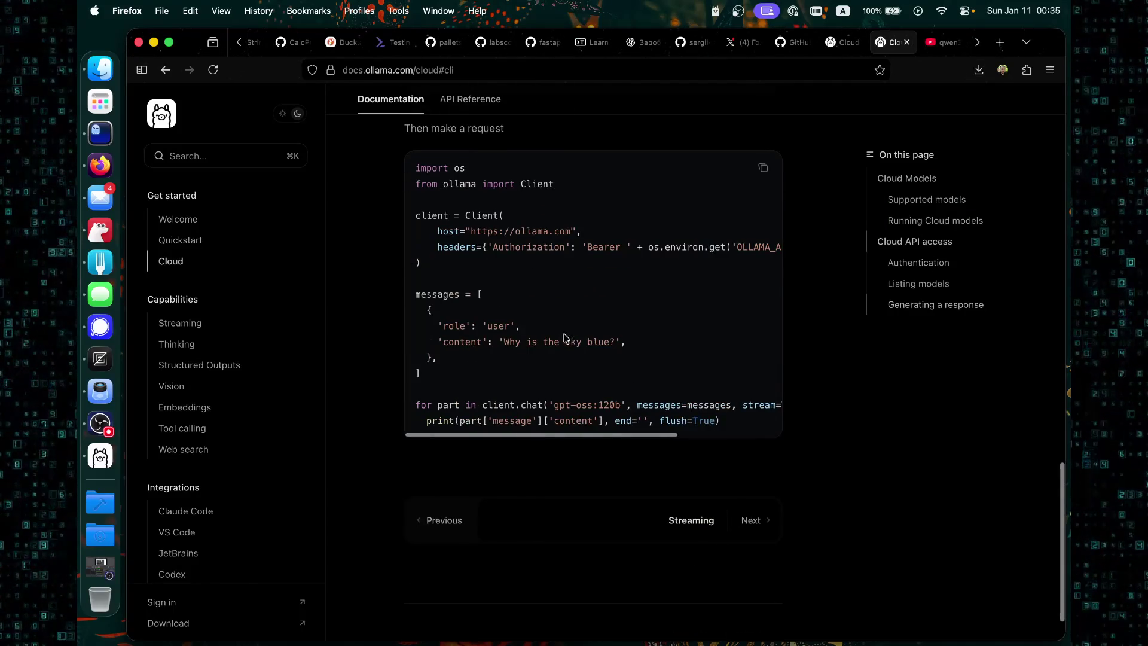
scroll(551, 323, down, 1)
scroll(544, 330, up, 9)
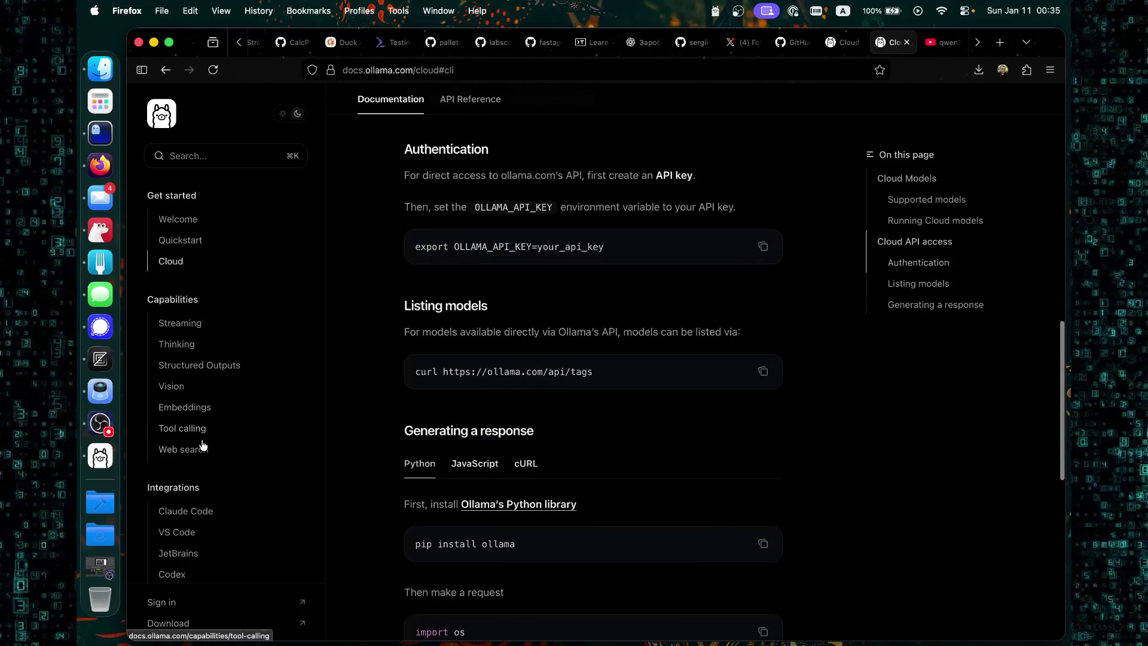
click(100, 456)
Browse the model dropdown's cloud and local models, then close it keeping qwen2.5-coder:7b.
click(768, 429)
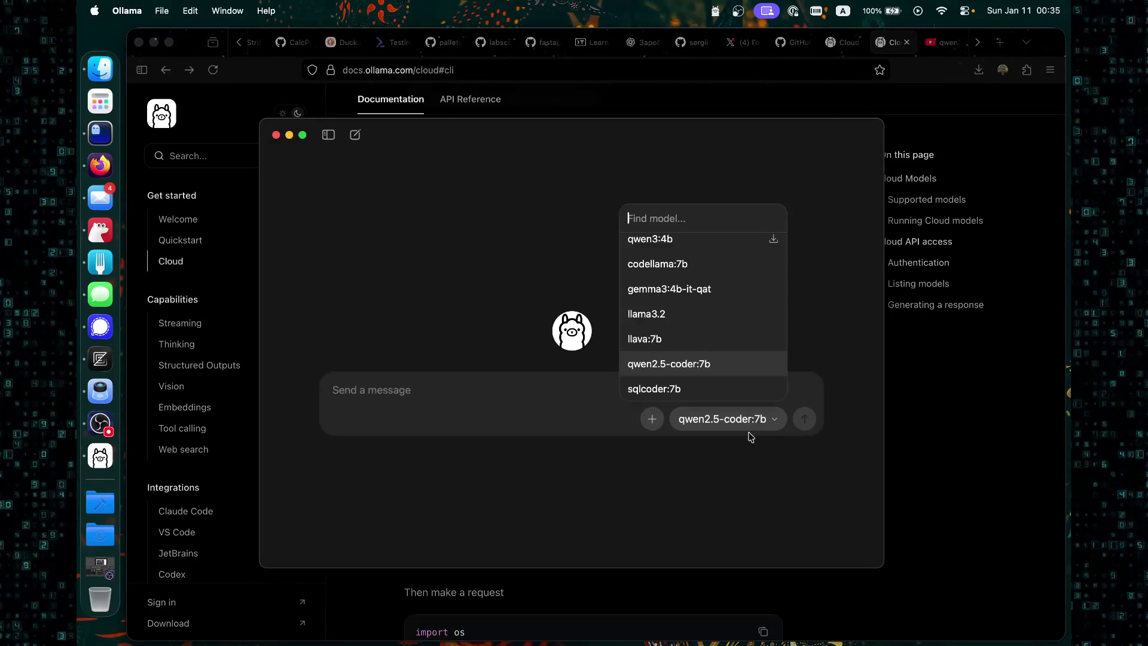
scroll(688, 293, up, 5)
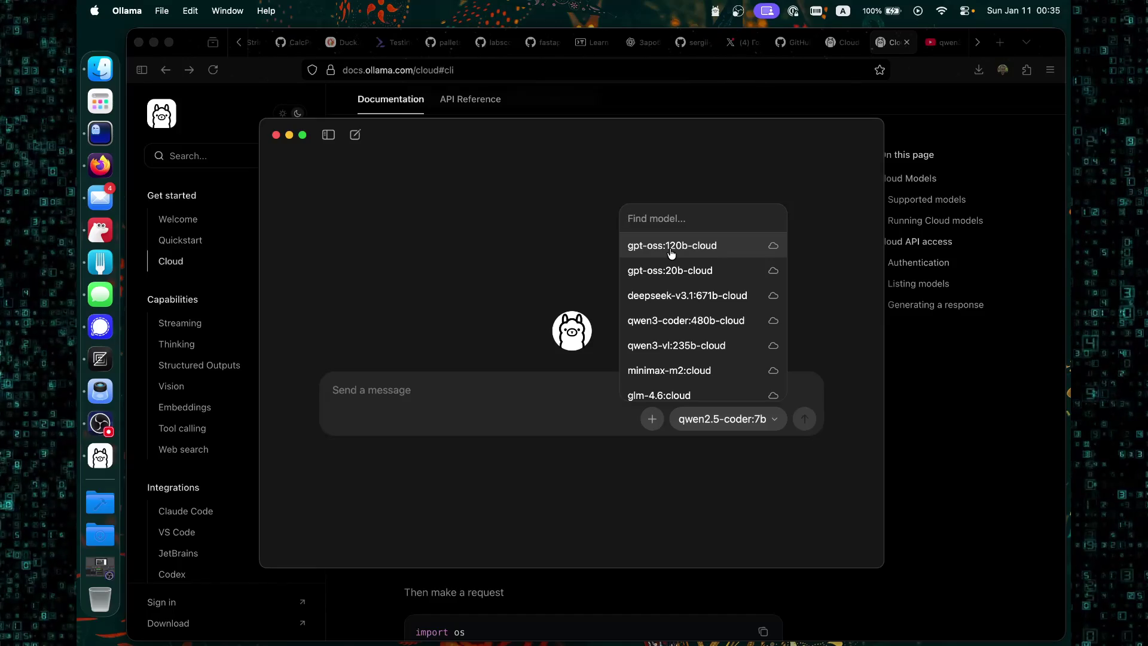
scroll(688, 302, down, 5)
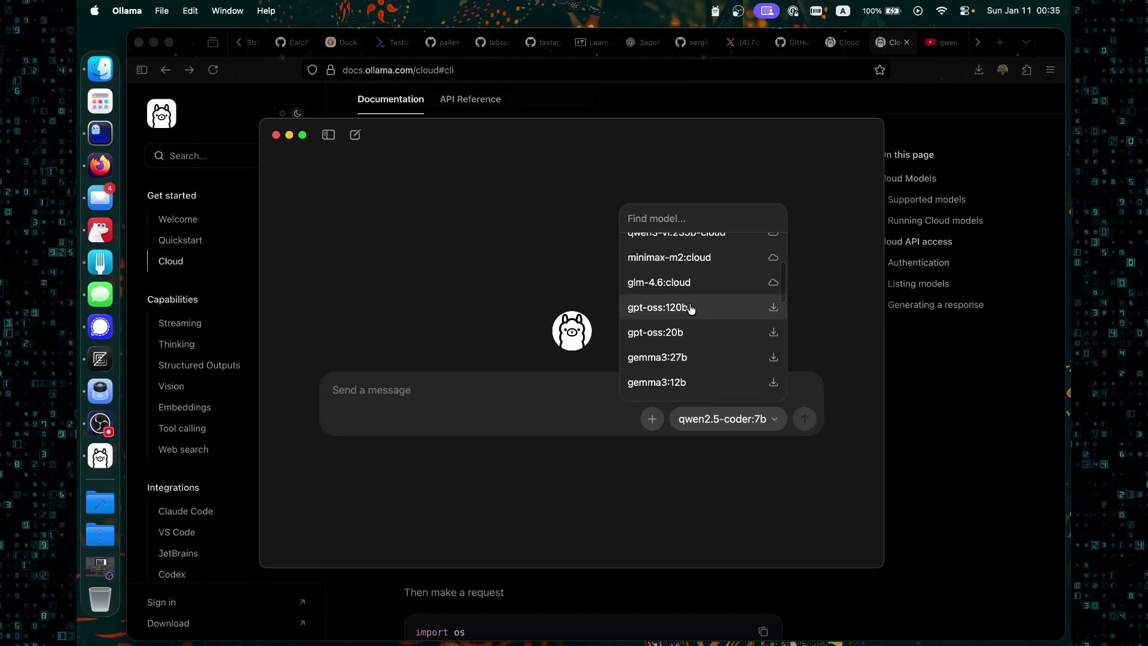
scroll(688, 310, down, 1)
scroll(687, 362, down, 3)
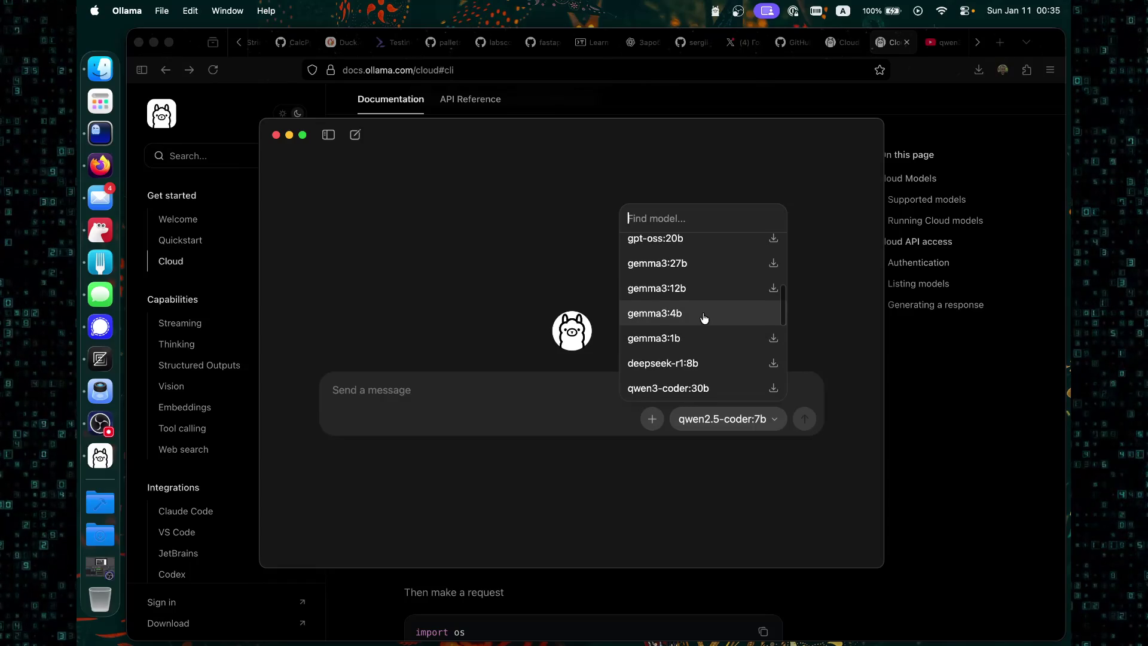
scroll(703, 315, down, 3)
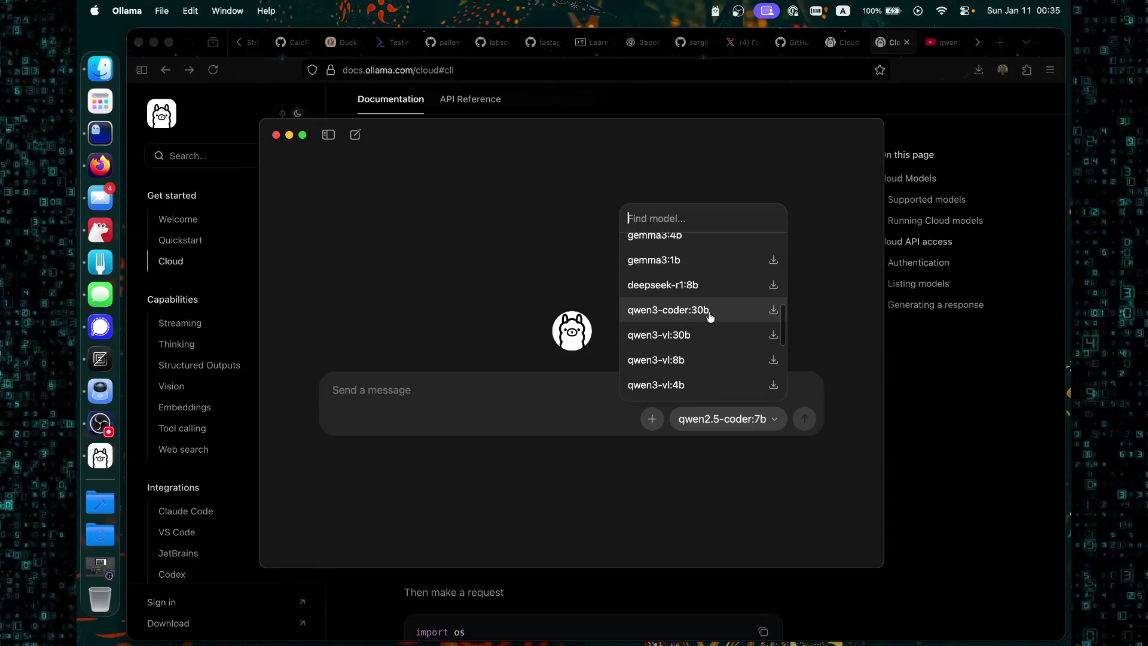
scroll(715, 340, down, 1)
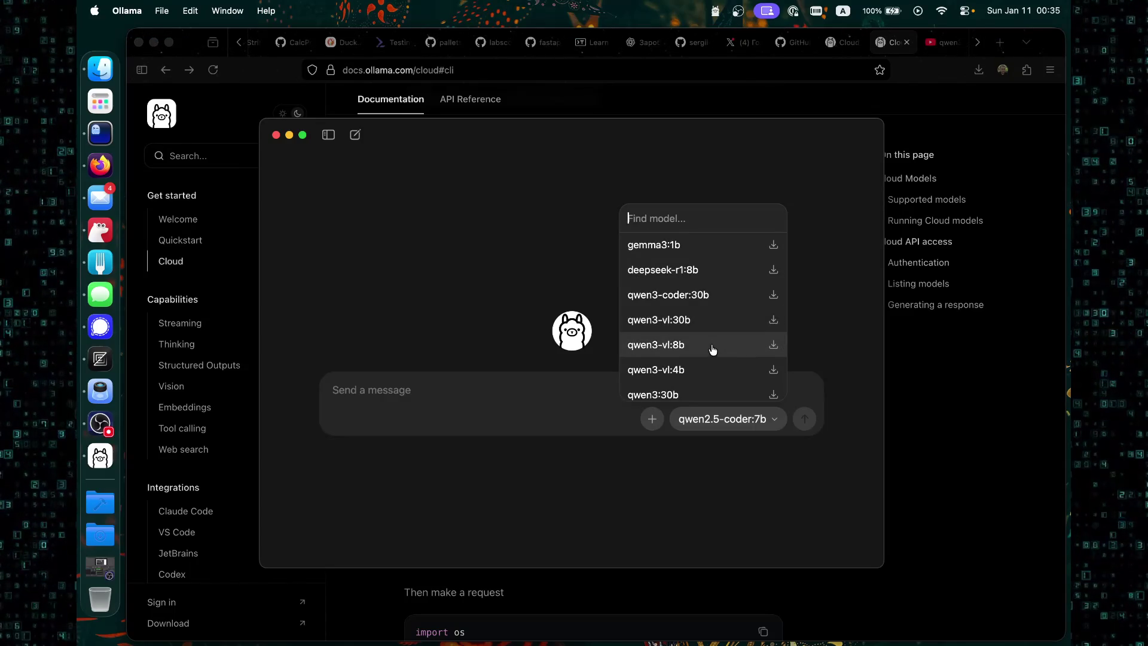
scroll(712, 350, down, 8)
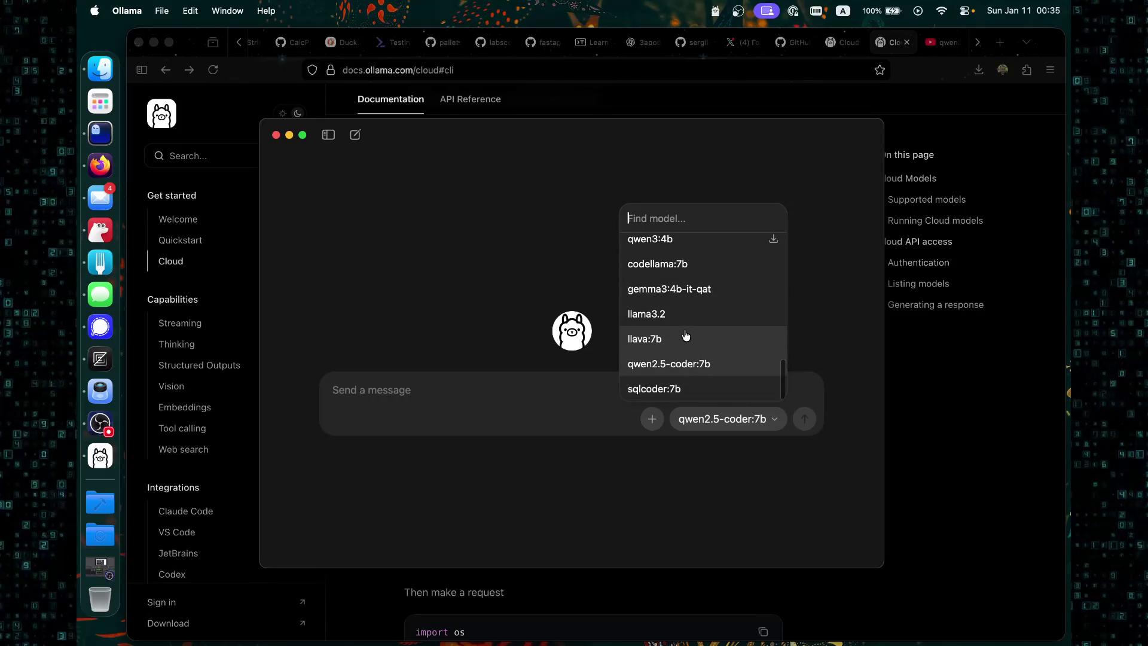
scroll(682, 326, up, 15)
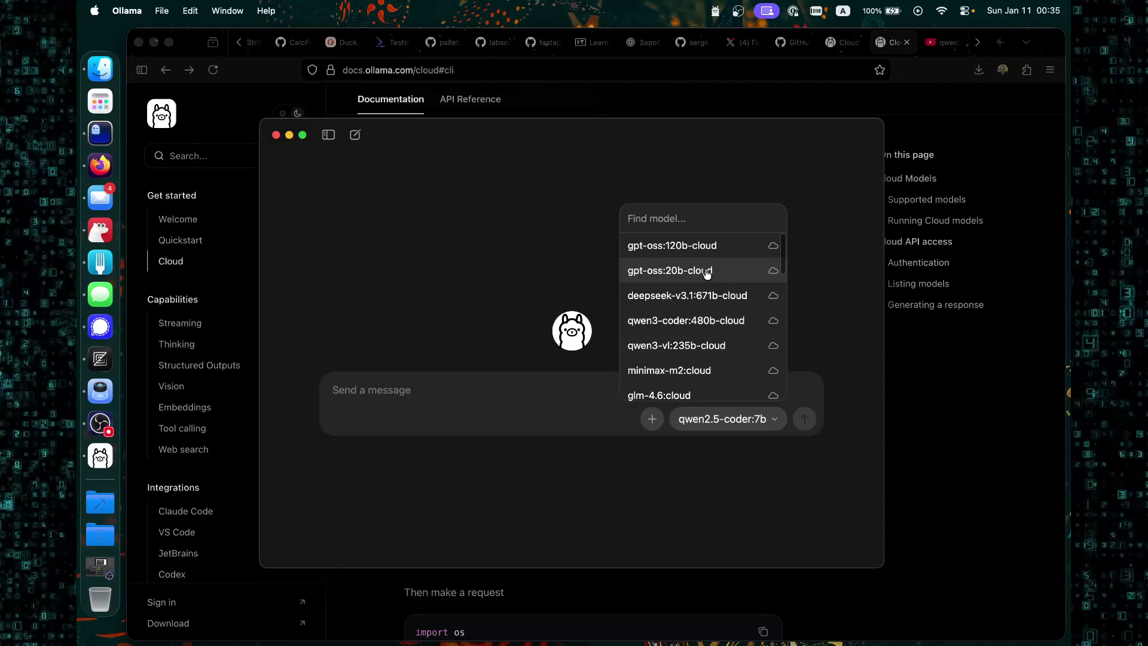
click(453, 250)
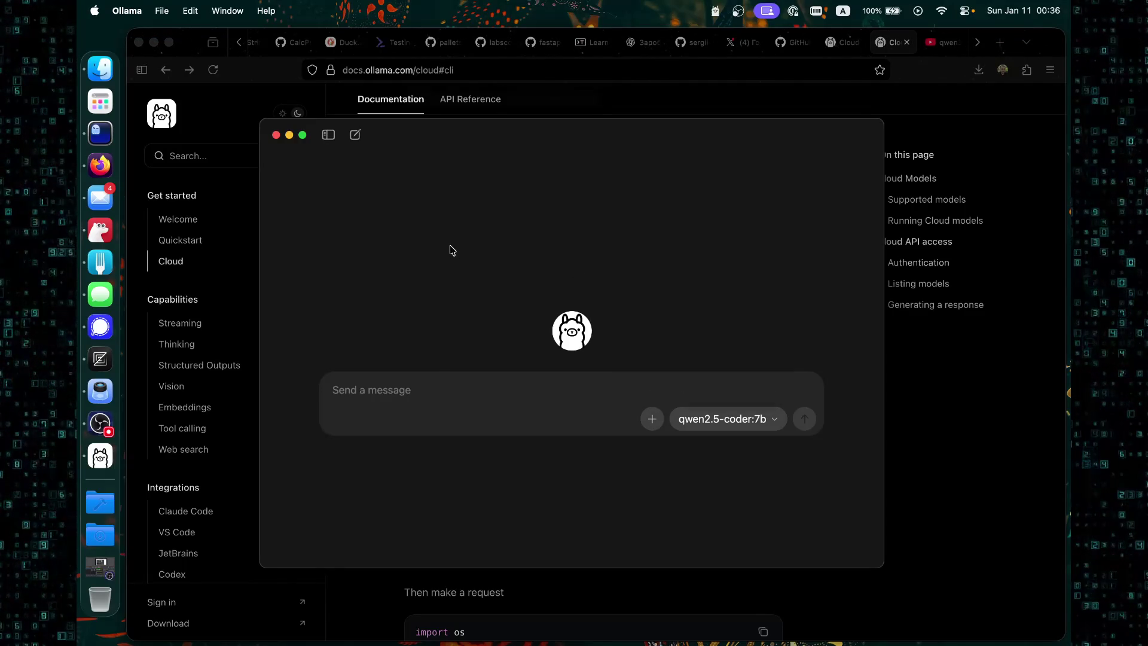
In Firefox, go back from the cloud docs and close the documentation tab.
click(630, 113)
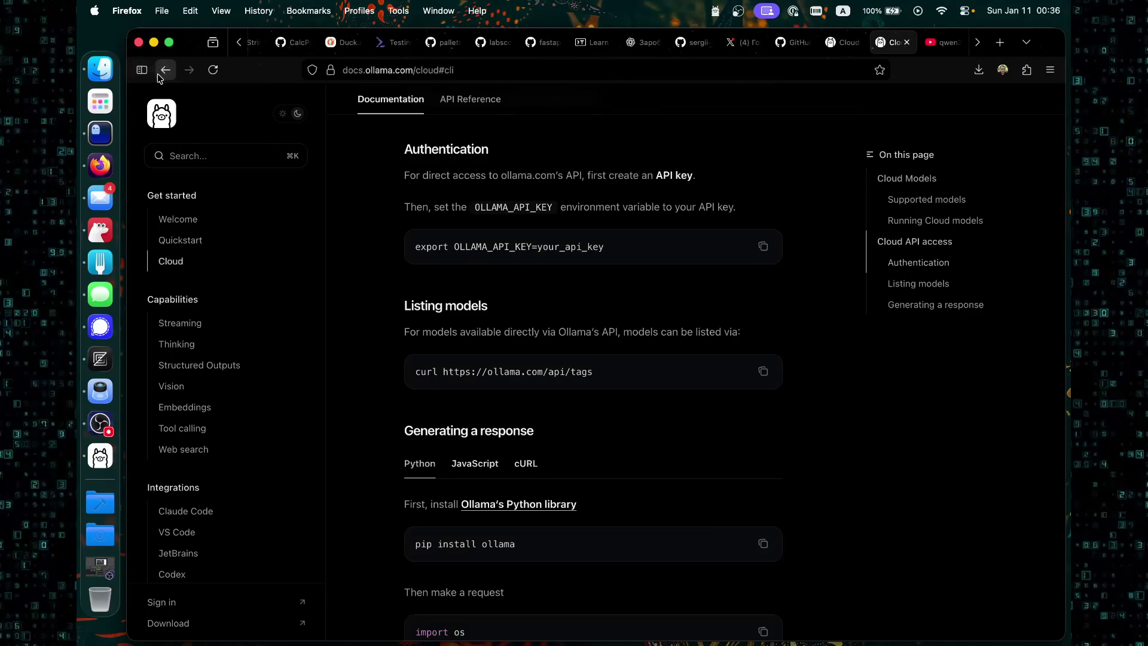
click(165, 71)
click(165, 72)
click(165, 71)
click(165, 71)
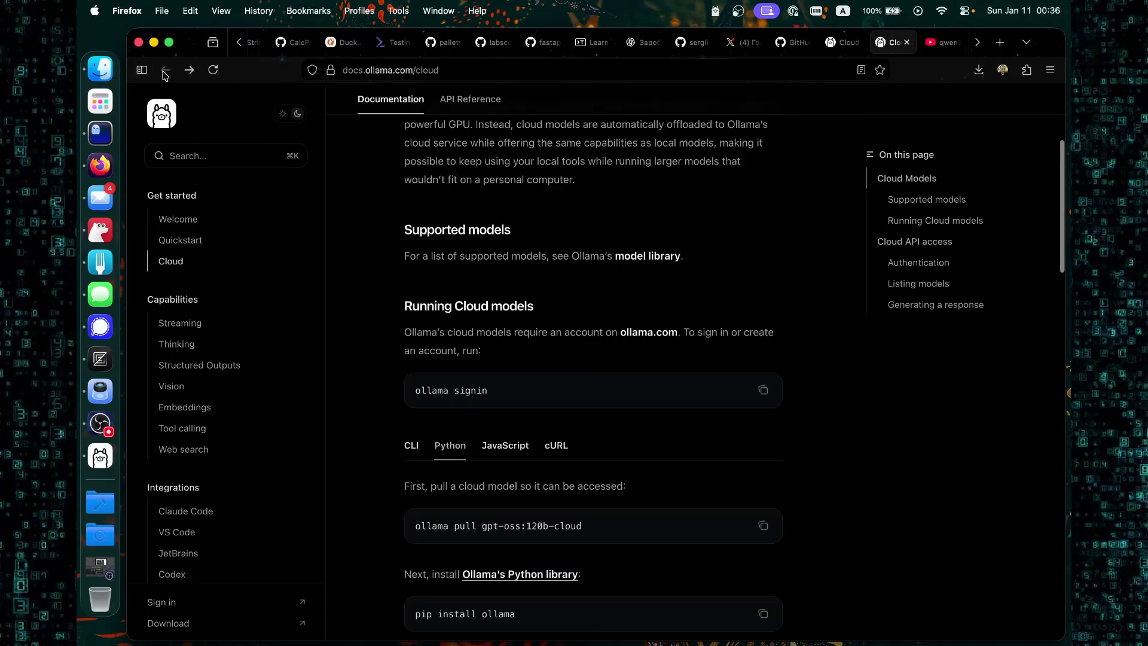
click(906, 42)
Scroll through the Ollama Cloud features and FAQ, ending at the Free, Pro and Max plan cards.
scroll(449, 242, down, 3)
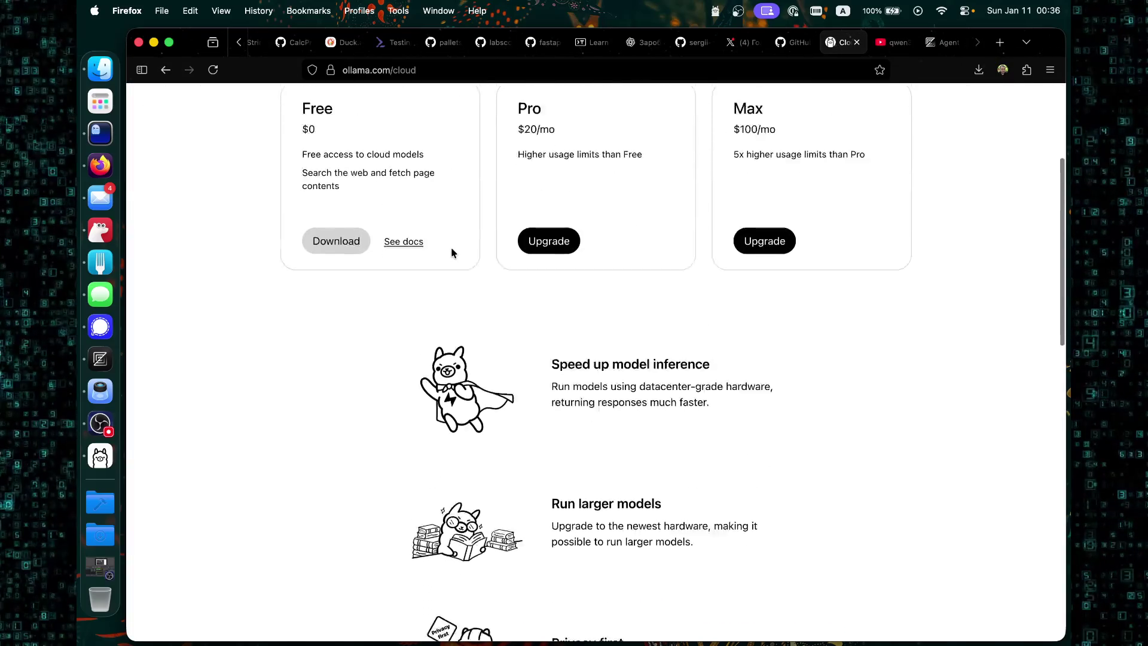
scroll(451, 246, up, 3)
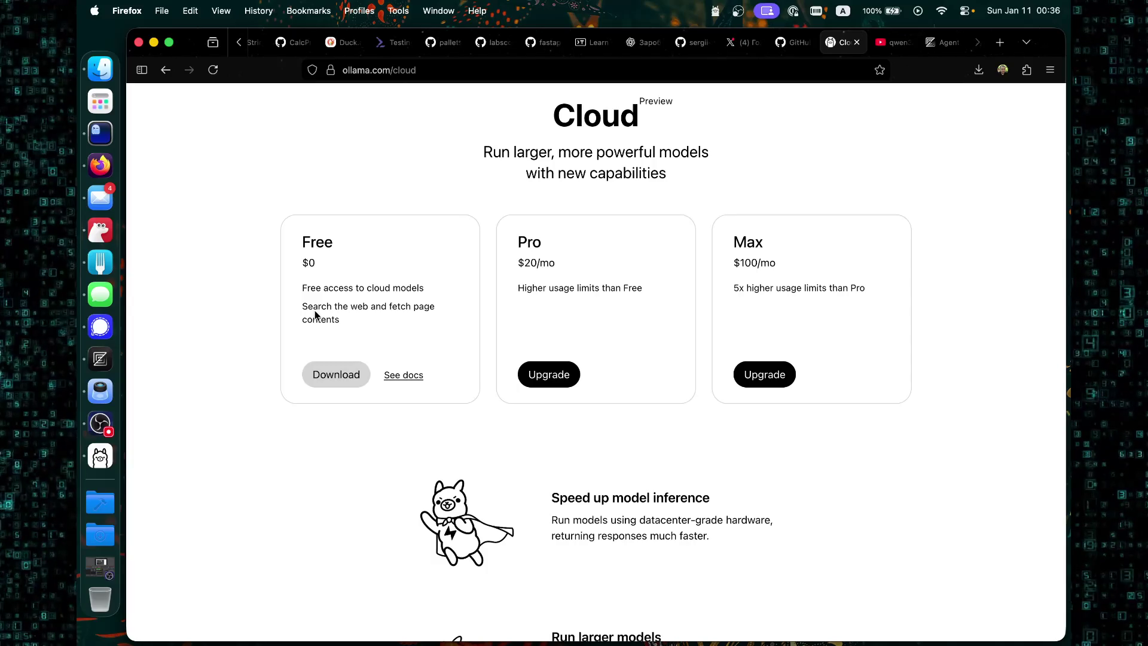
scroll(382, 314, down, 2)
scroll(430, 299, up, 4)
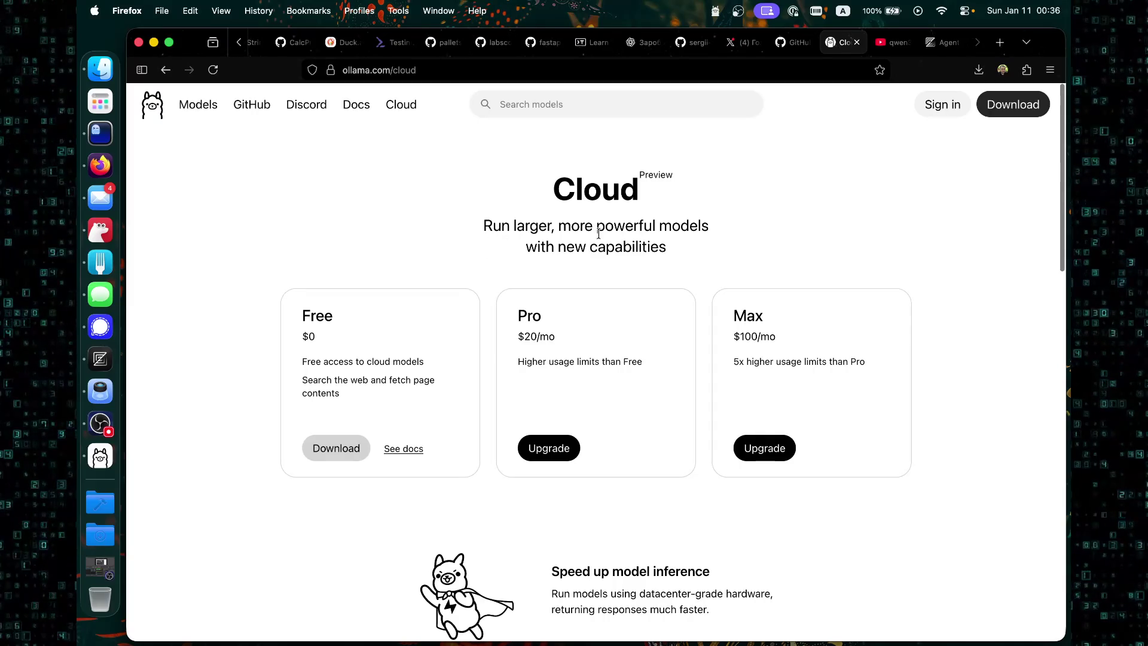
scroll(656, 266, down, 7)
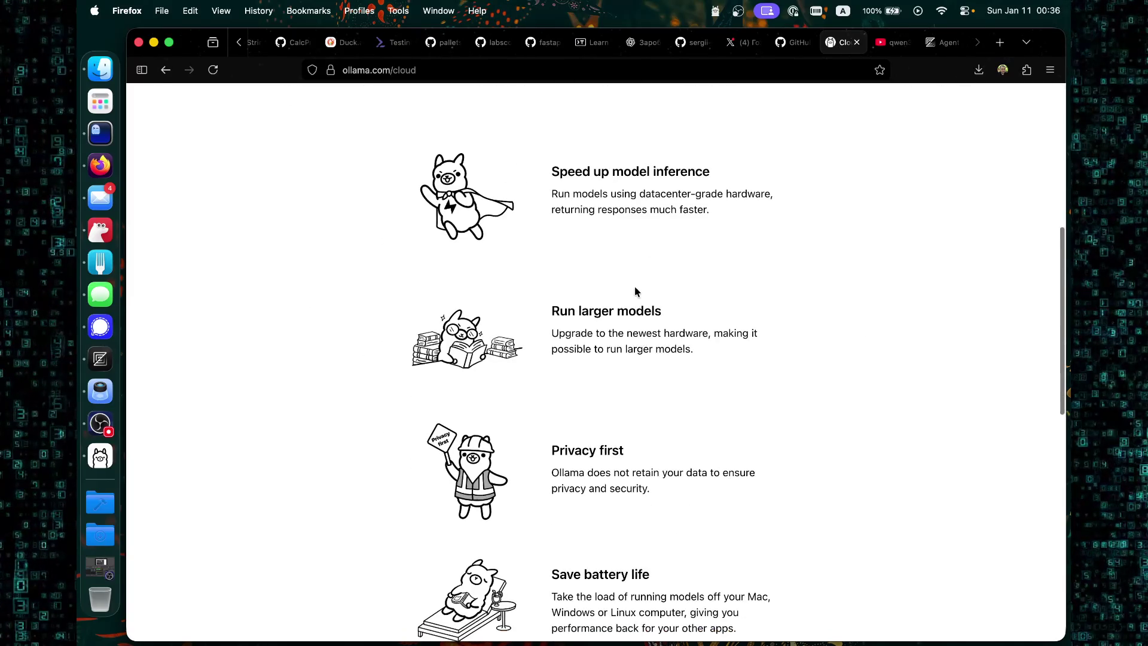
scroll(583, 260, down, 4)
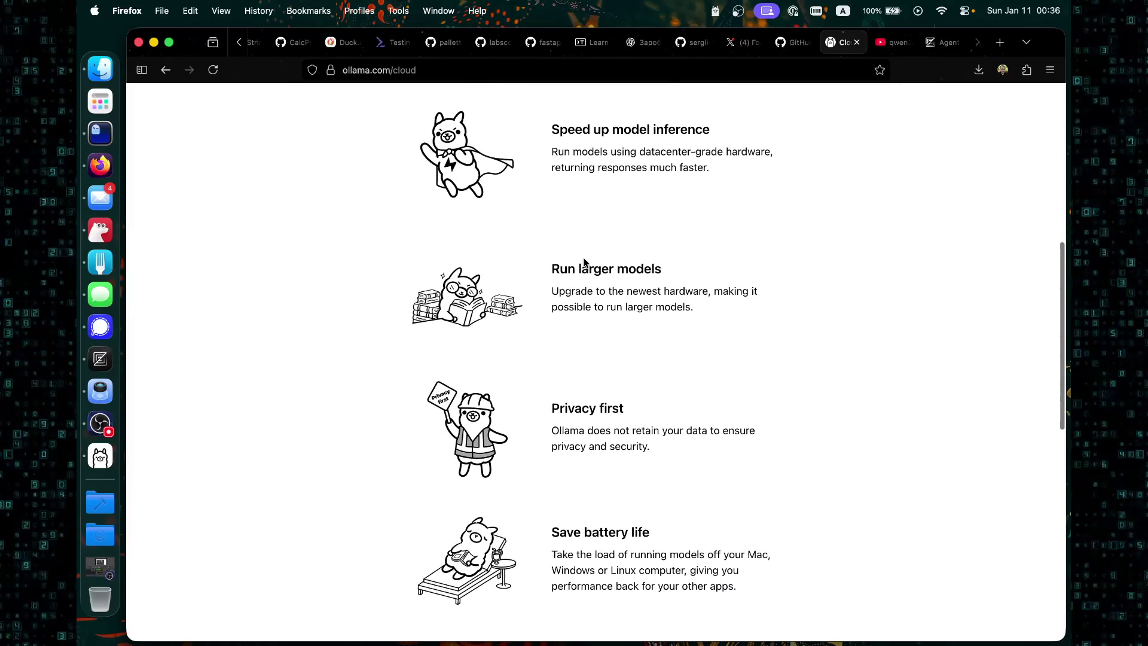
scroll(584, 261, down, 8)
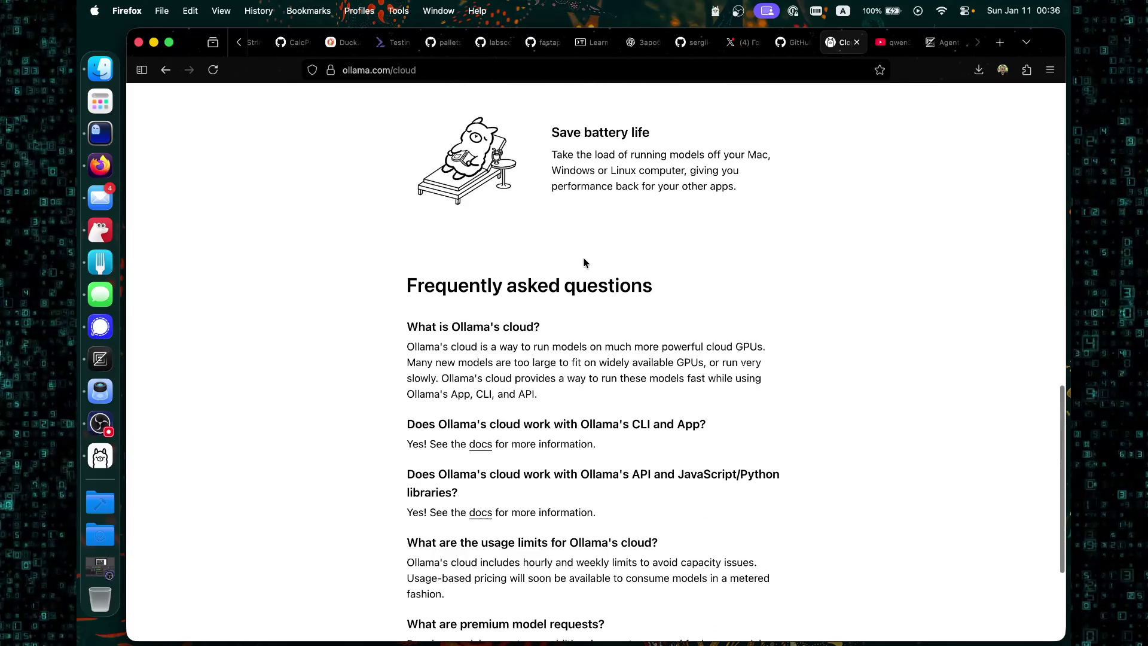
scroll(581, 262, up, 20)
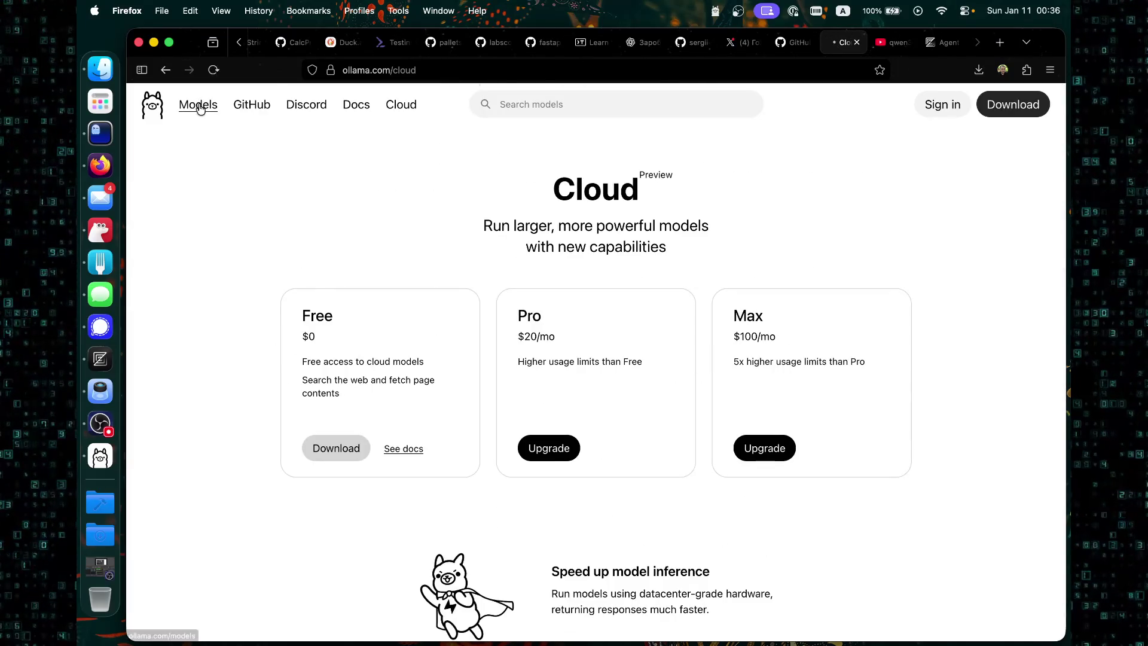
Browse Ollama's Models library and open the gpt-oss model page.
click(198, 104)
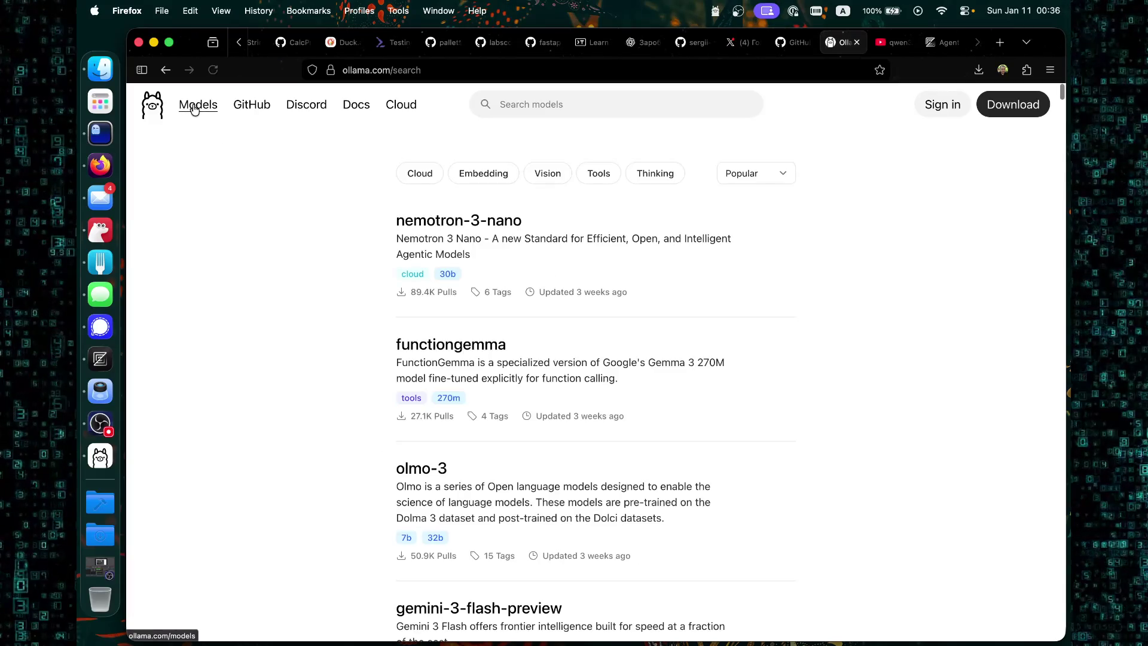
scroll(505, 335, down, 4)
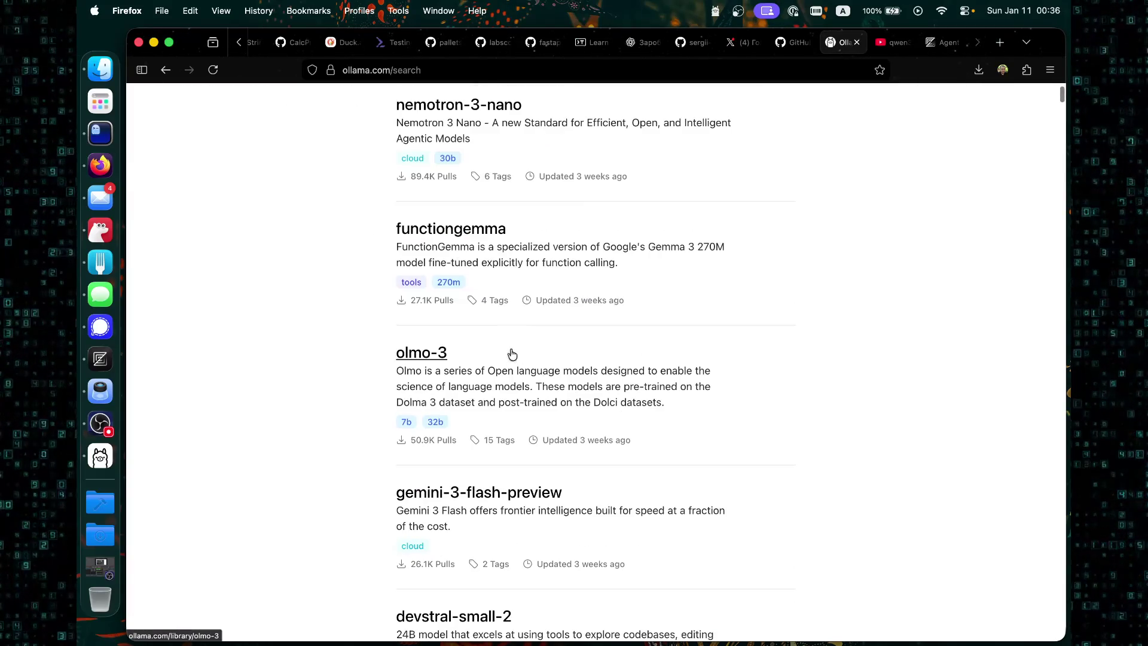
scroll(501, 333, down, 8)
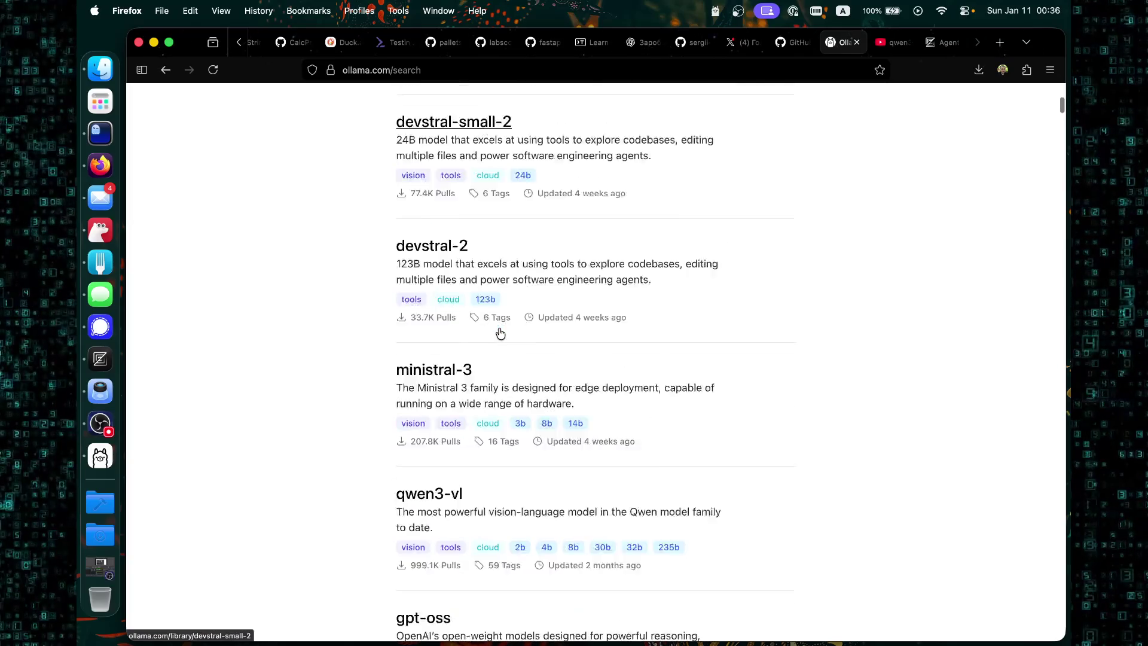
scroll(496, 324, down, 3)
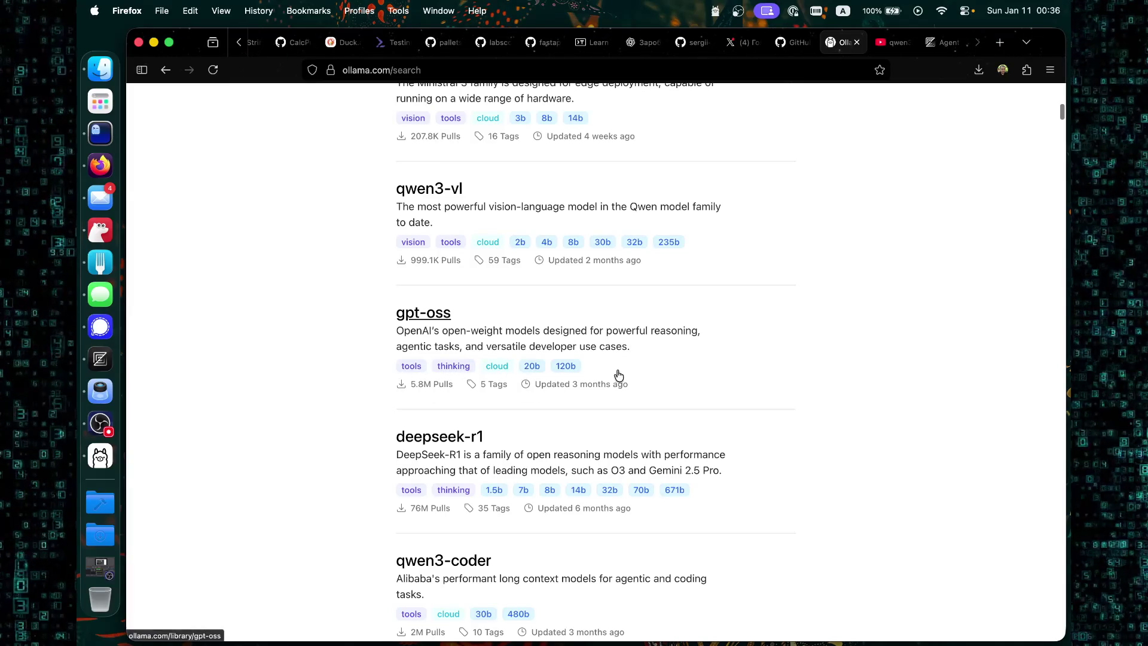
click(425, 317)
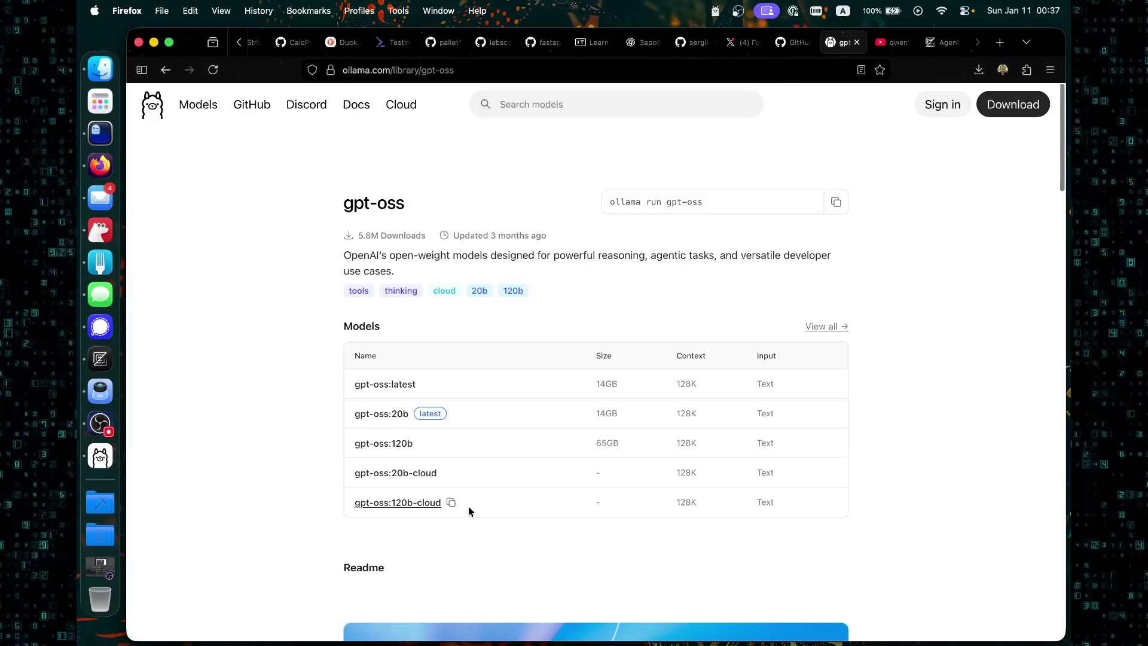
Open the gpt-oss:120b-cloud variant from the gpt-oss Models table.
scroll(417, 514, down, 2)
scroll(413, 524, down, 2)
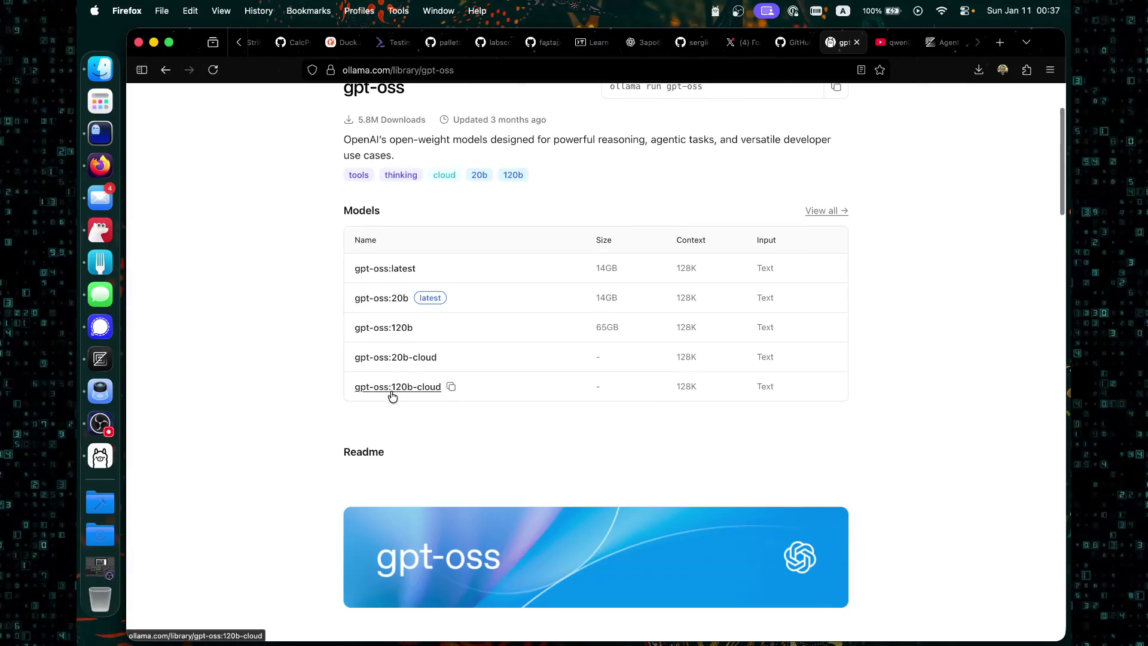
click(389, 395)
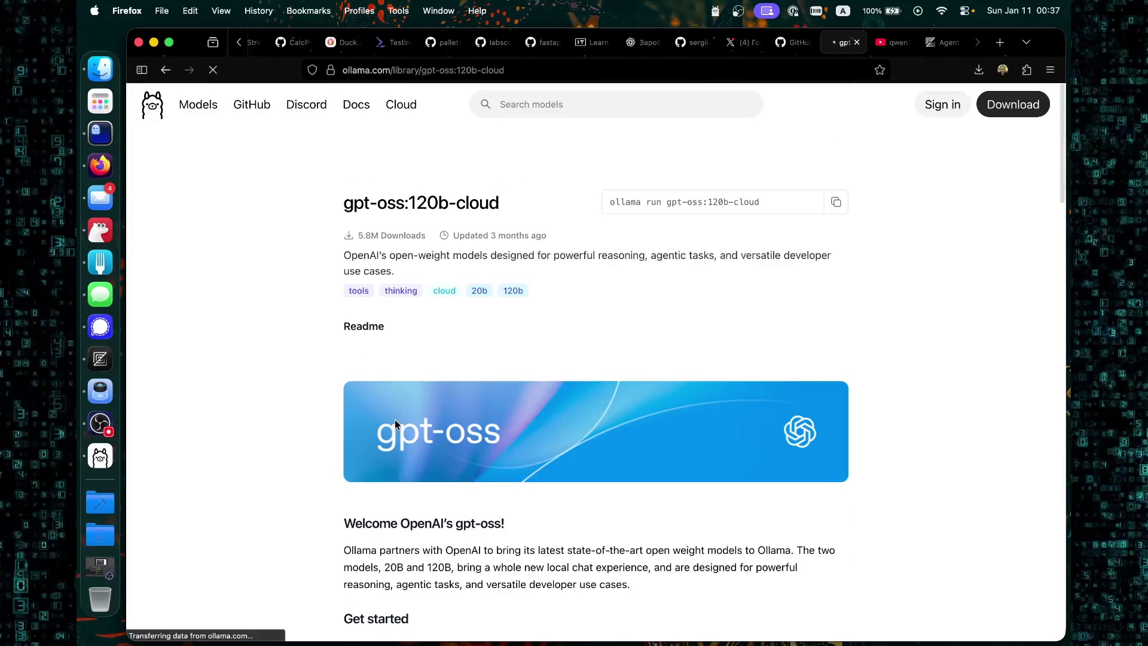
scroll(482, 387, down, 6)
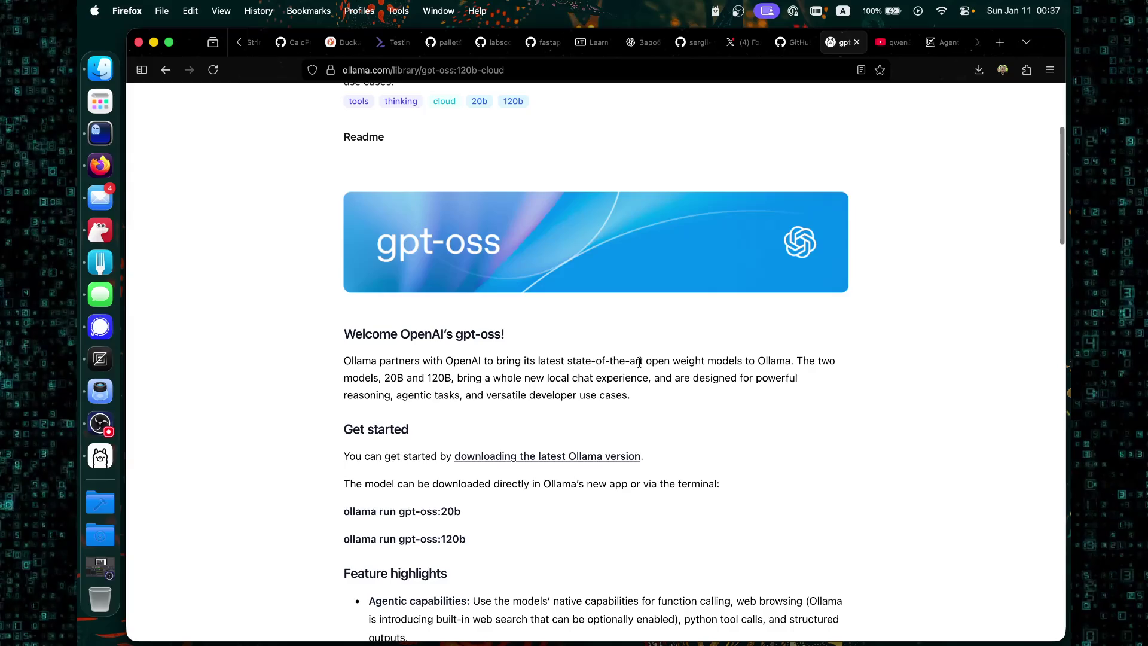
scroll(513, 416, down, 2)
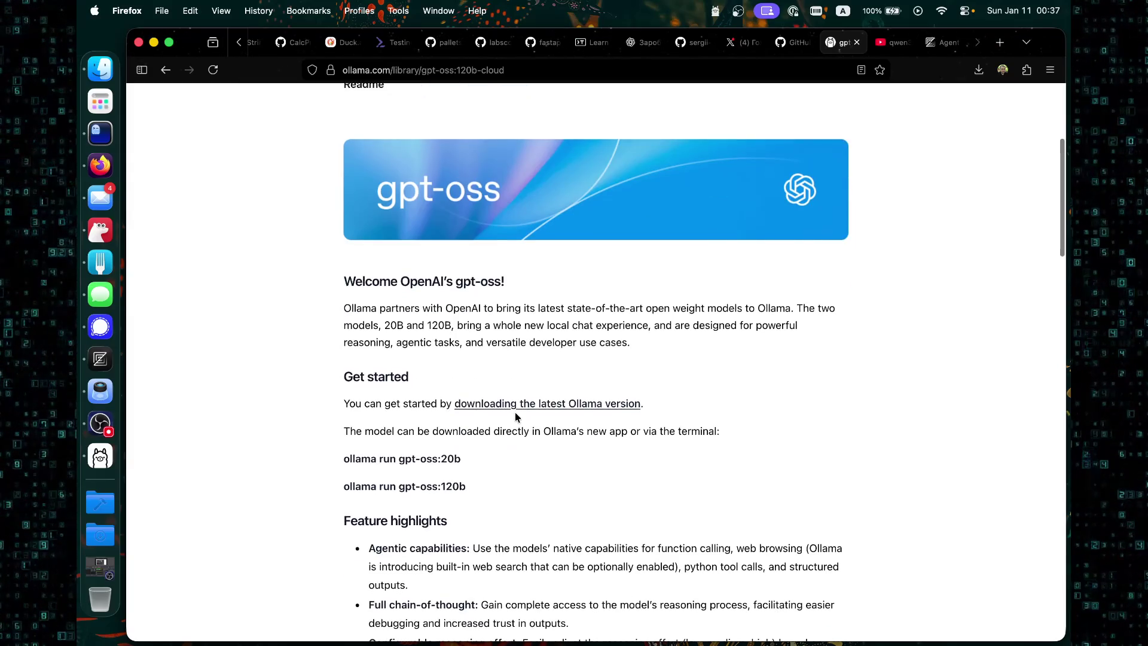
click(463, 484)
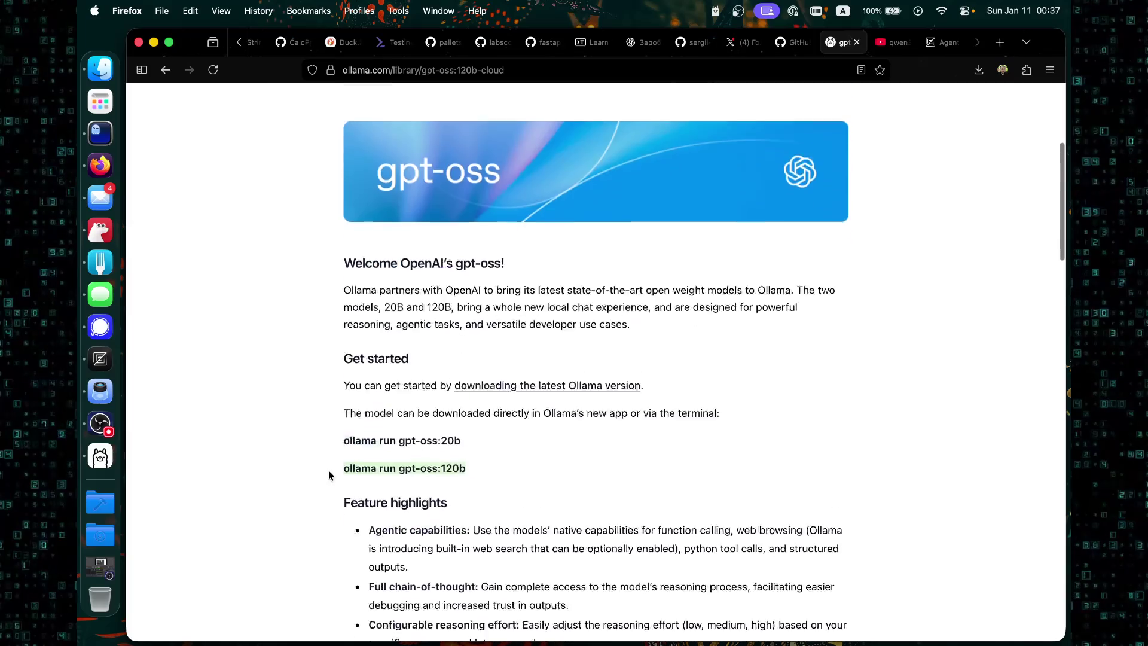
scroll(332, 389, down, 6)
scroll(333, 387, down, 6)
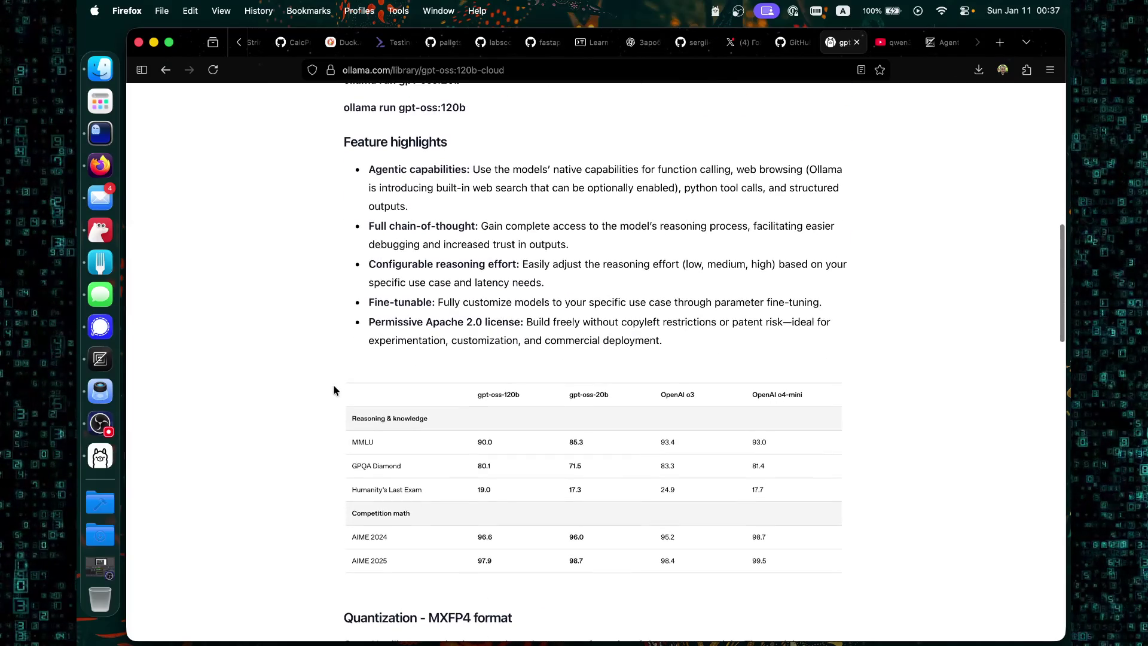
scroll(333, 390, down, 20)
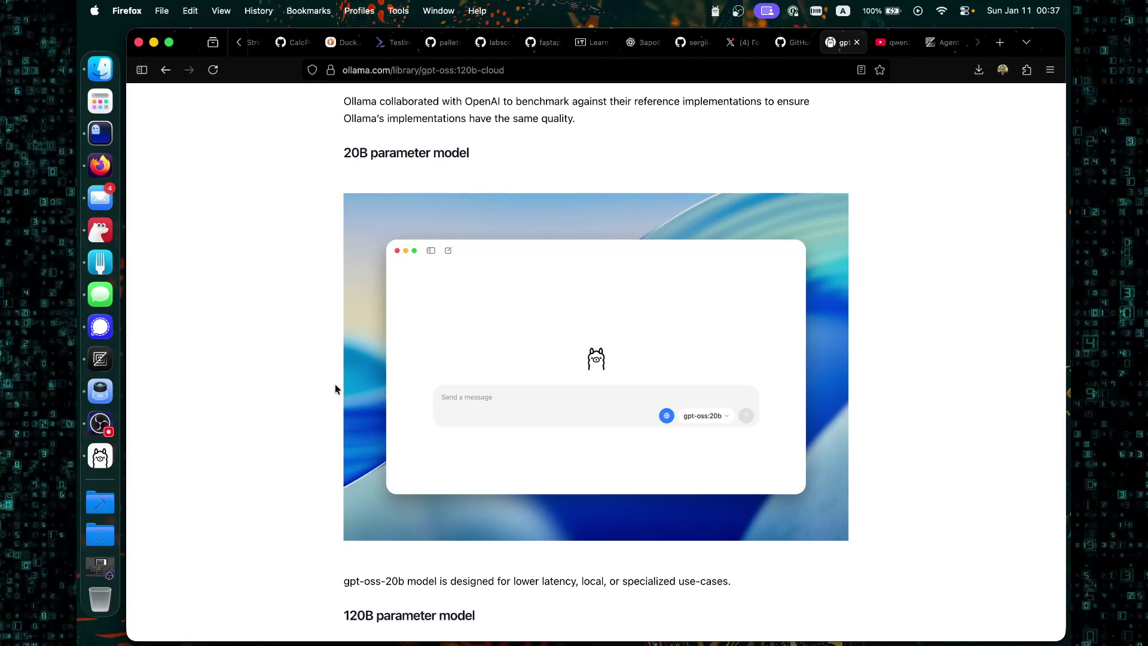
scroll(335, 389, down, 9)
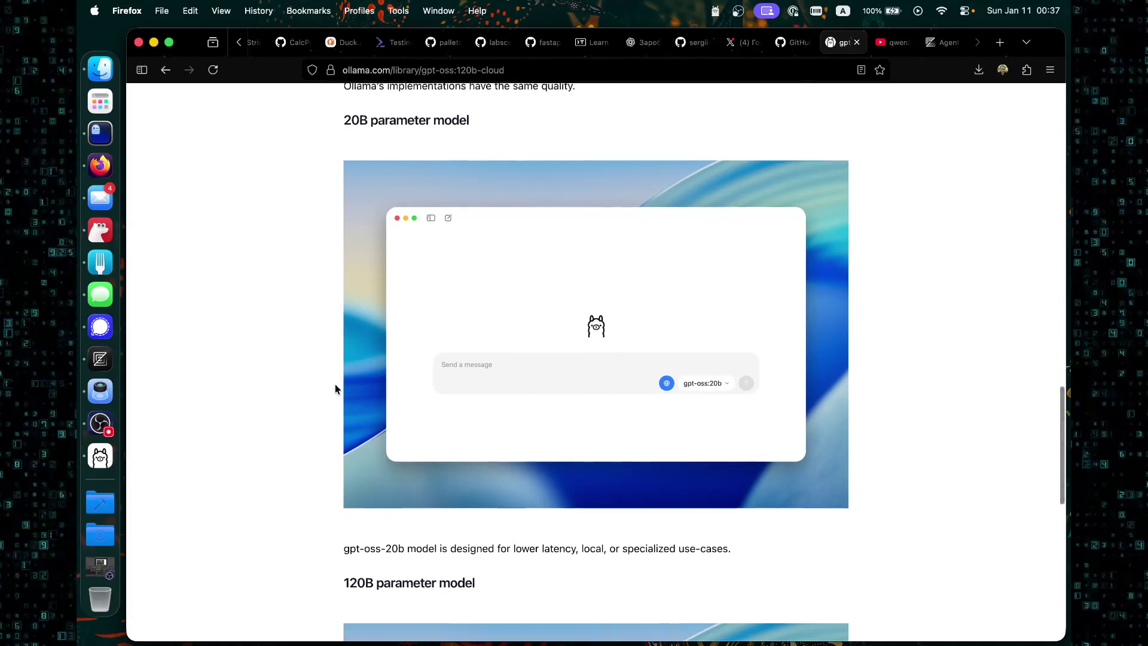
scroll(334, 389, down, 3)
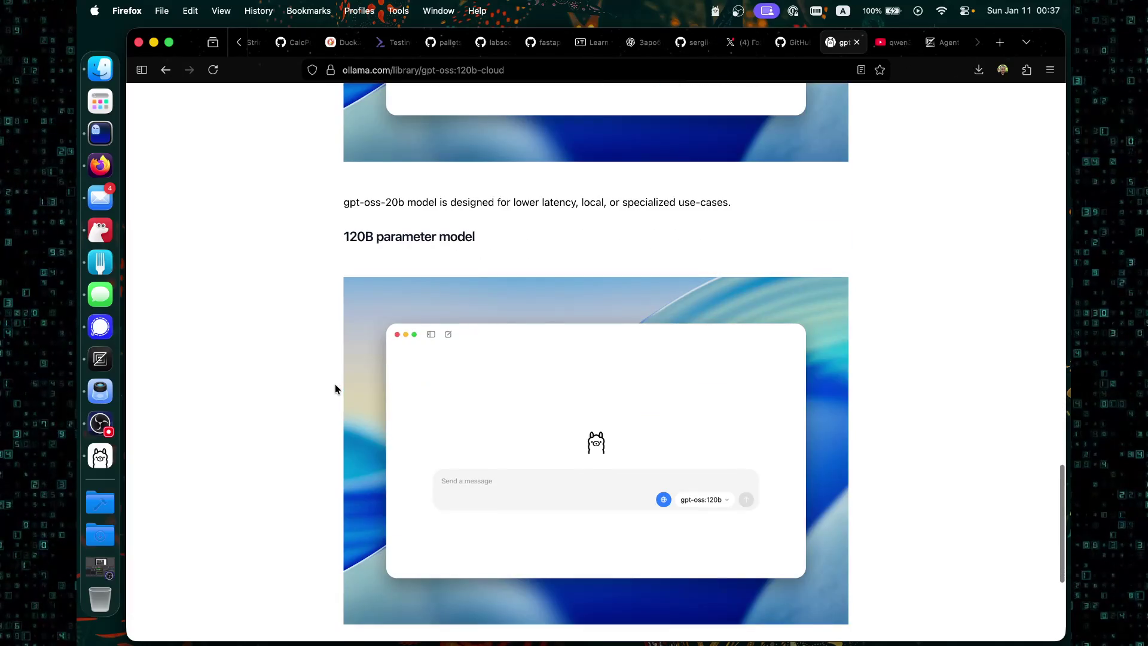
scroll(334, 389, down, 8)
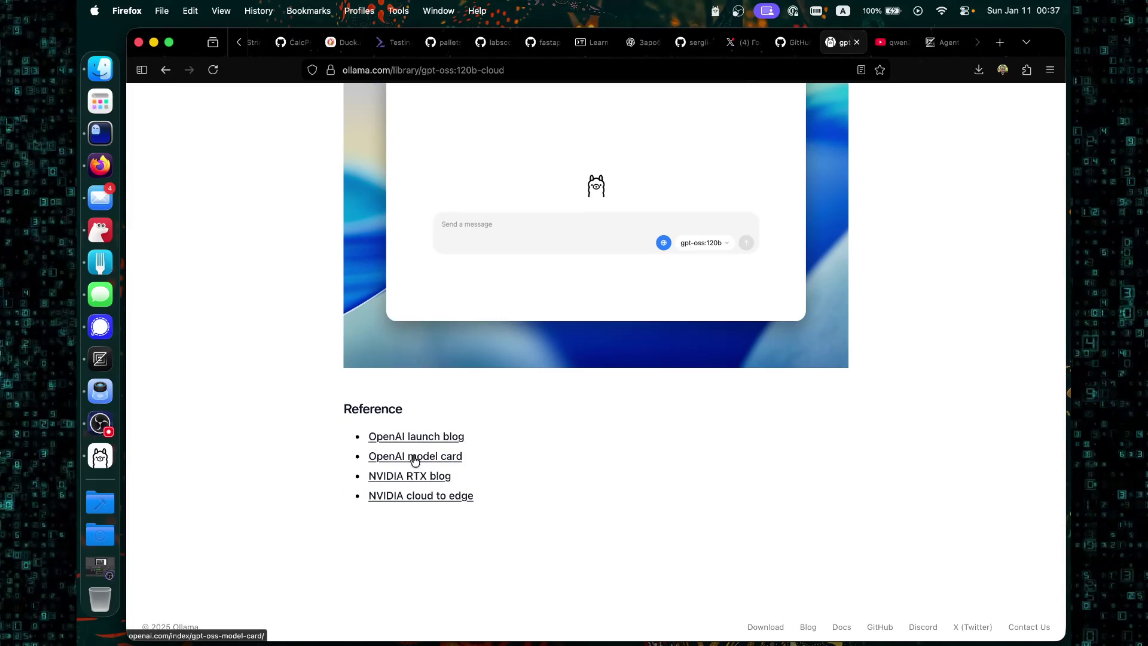
click(411, 465)
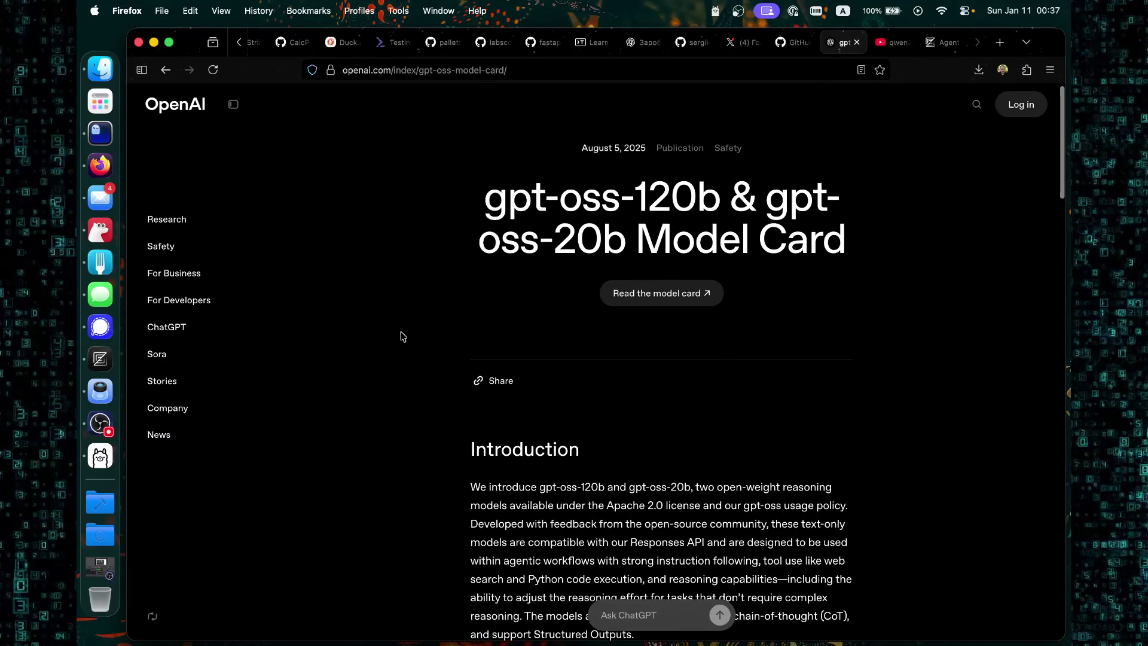
Read through OpenAI's gpt-oss-120b & gpt-oss-20b model card, then return to the gpt-oss:120b-cloud page.
scroll(401, 336, down, 10)
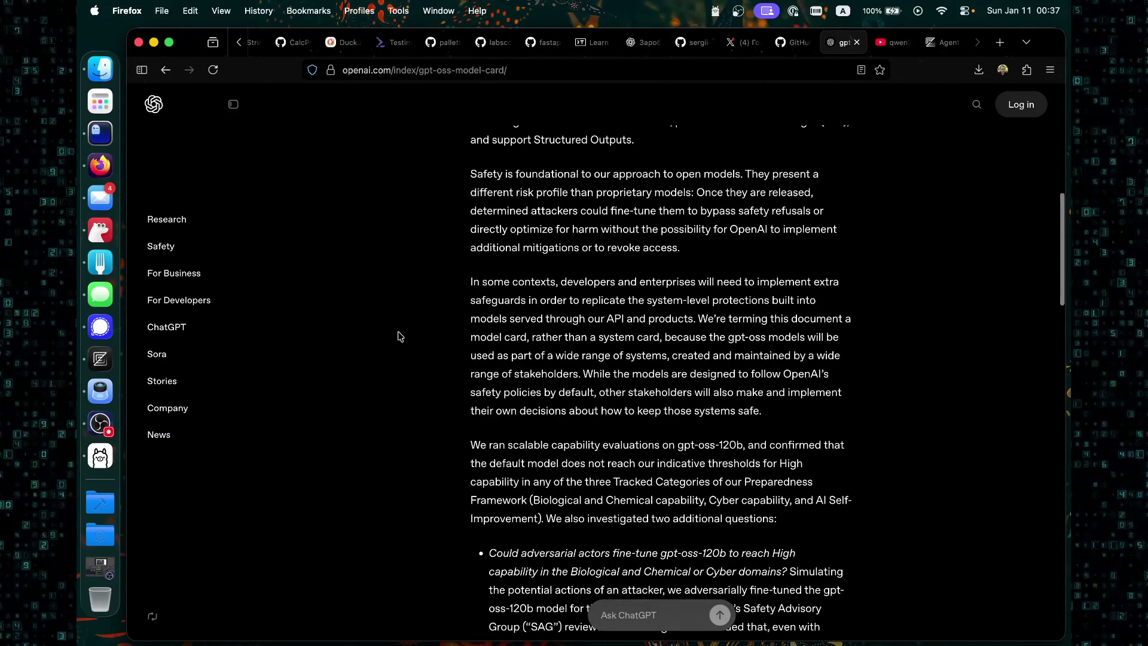
scroll(400, 336, up, 10)
scroll(399, 336, down, 4)
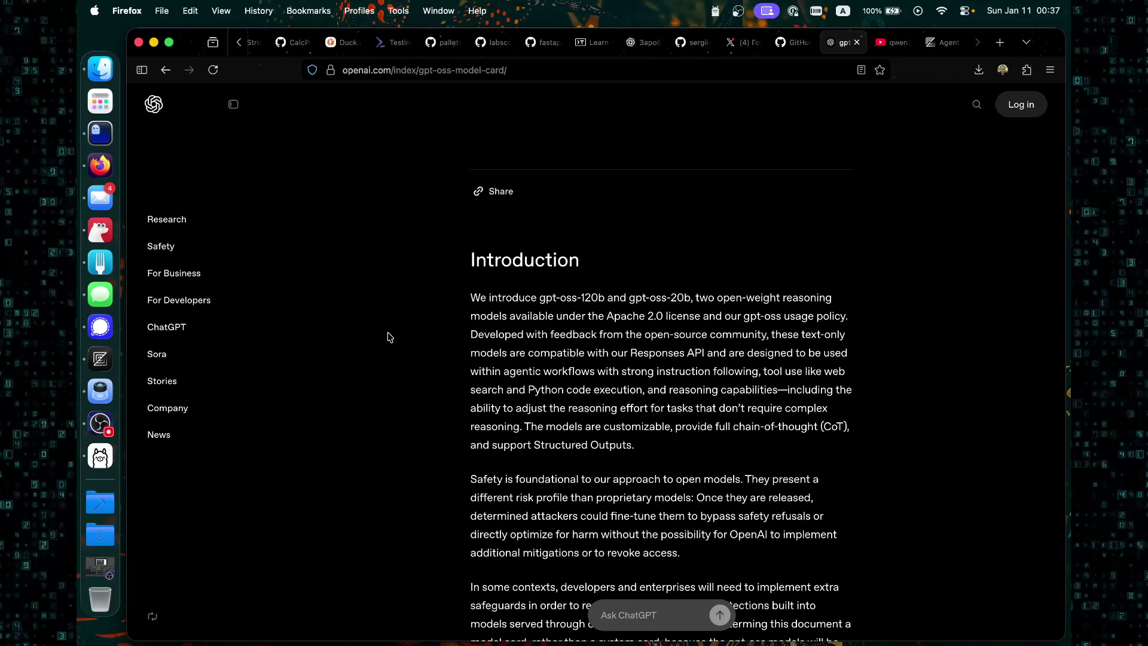
scroll(389, 337, down, 12)
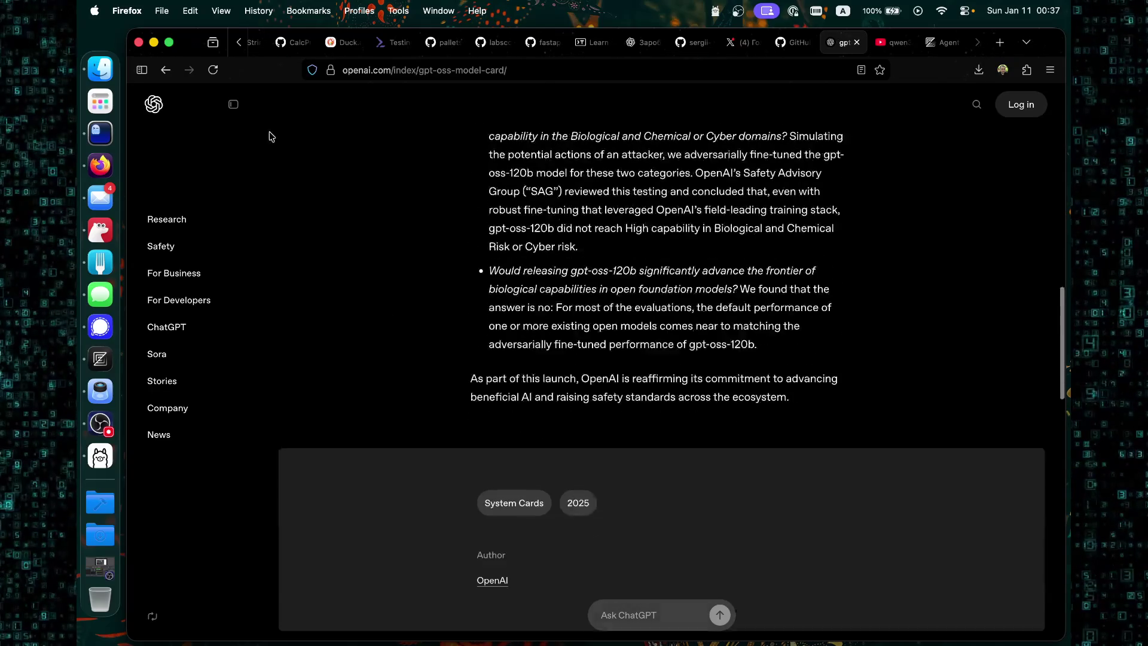
click(167, 72)
Scroll to the top of the gpt-oss:120b-cloud page and copy the word 'cloud' from its title.
scroll(486, 353, up, 15)
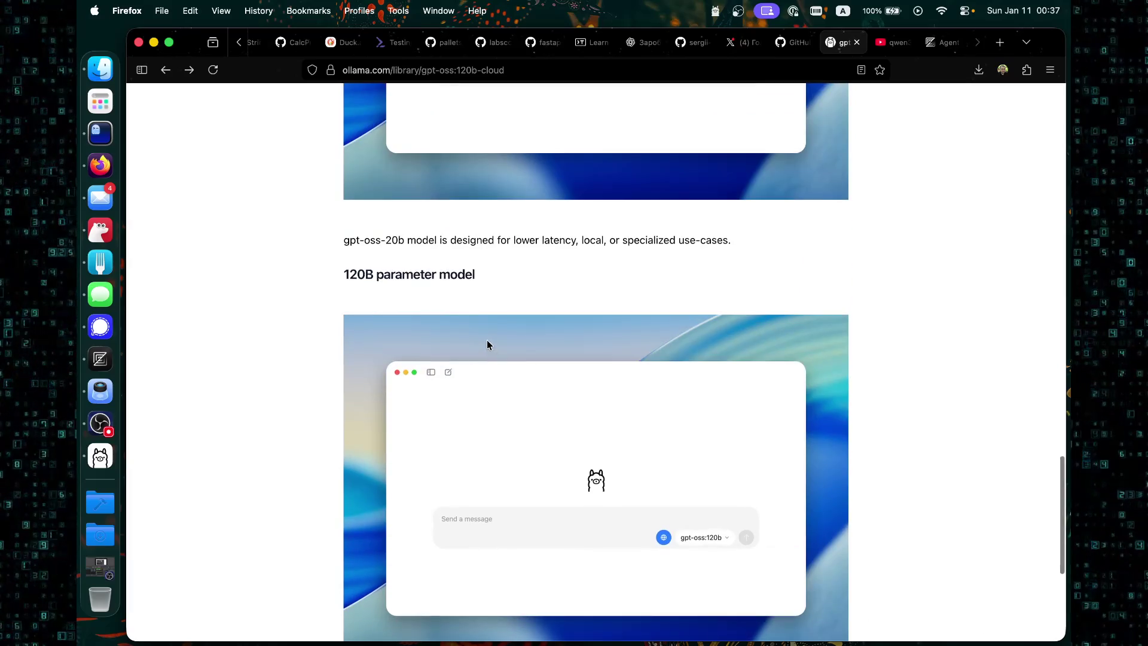
scroll(420, 333, up, 5)
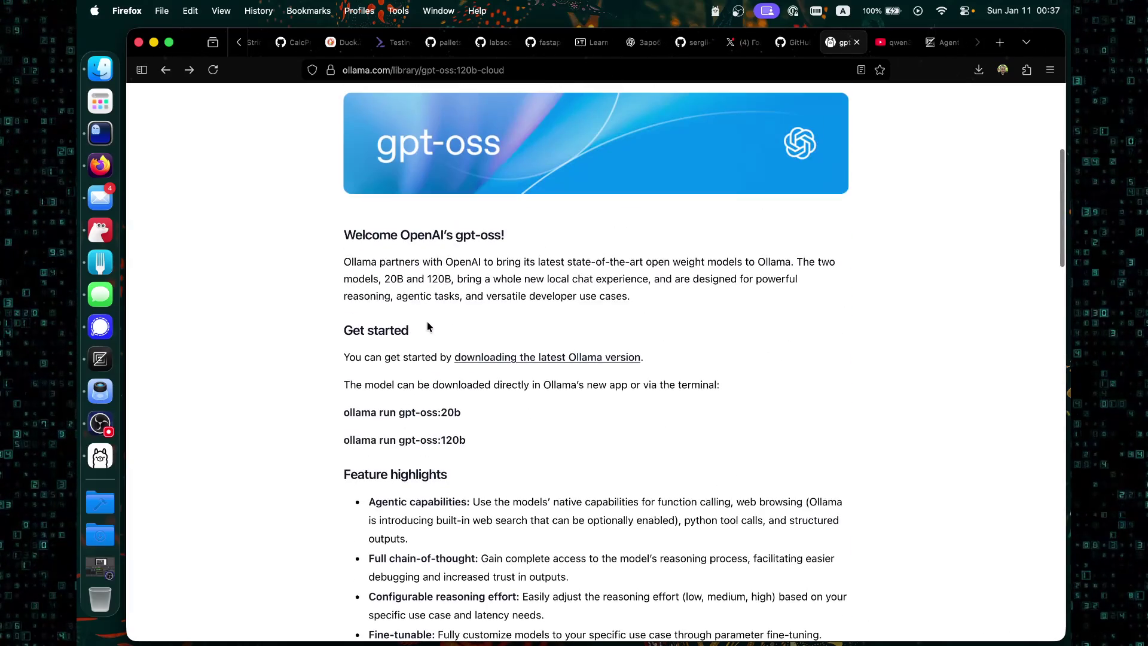
scroll(428, 317, up, 3)
scroll(422, 324, up, 3)
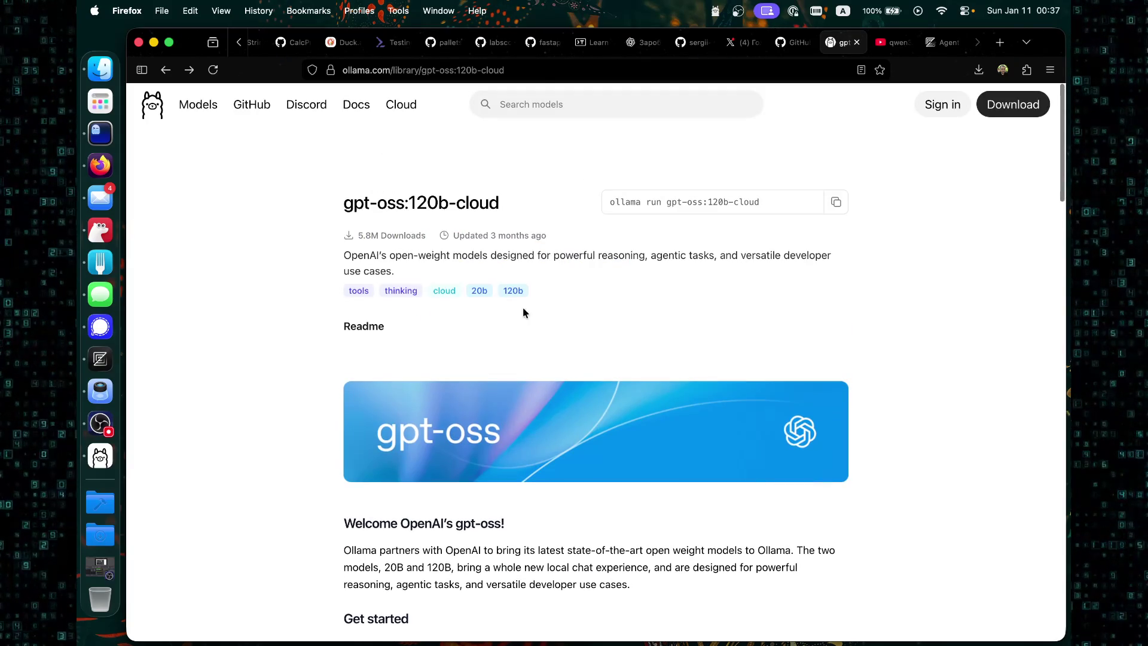
double_click(479, 198)
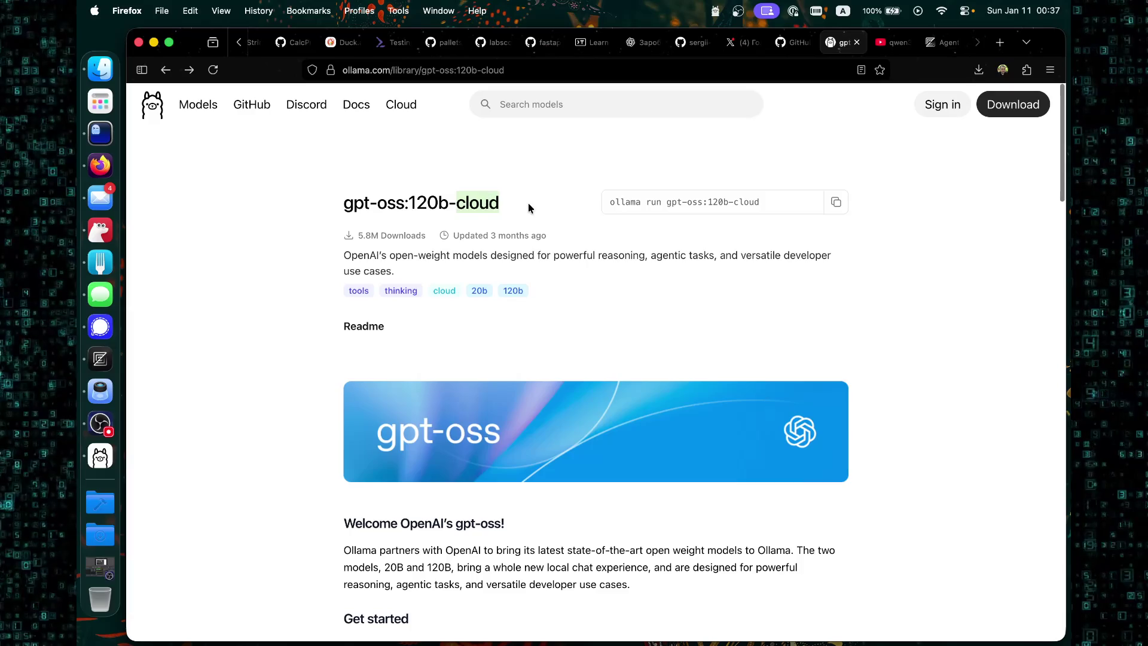
key(super+c)
click(100, 458)
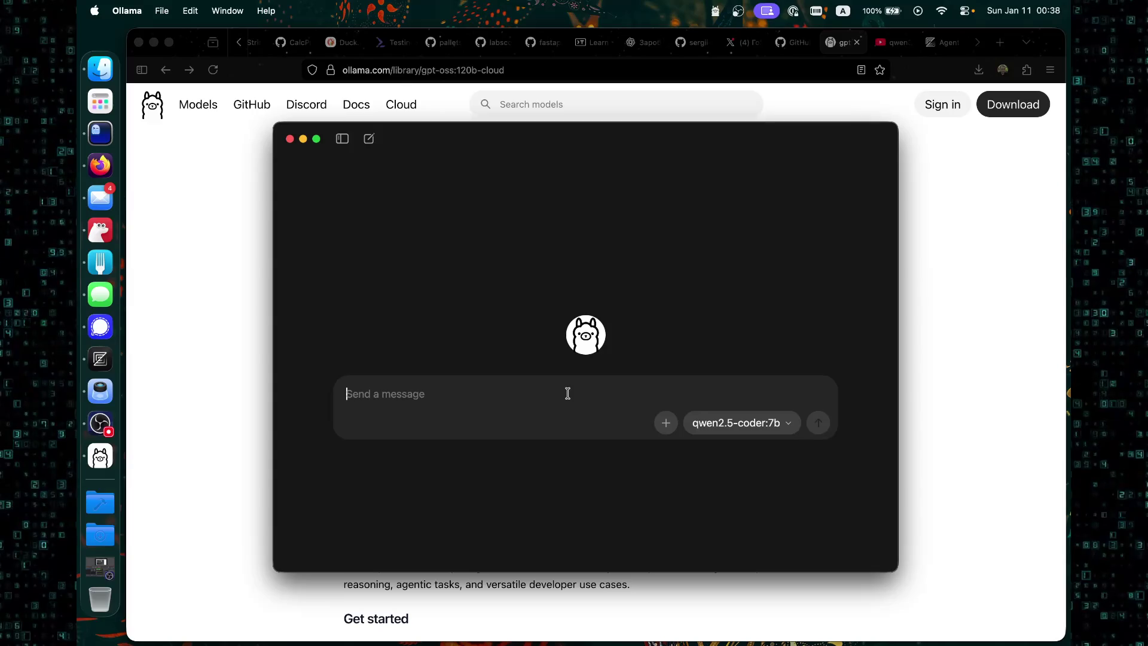
Keeping qwen2.5-coder:7b as the model, send 'how to work ollama cloud?' in the chat.
click(754, 428)
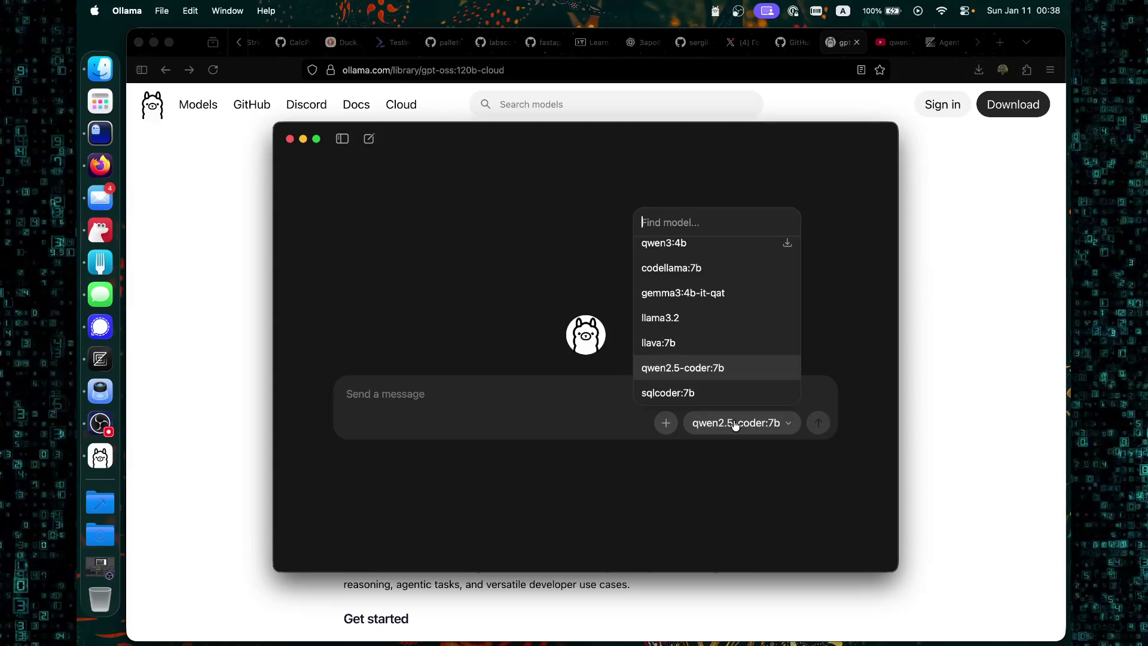
key(Escape)
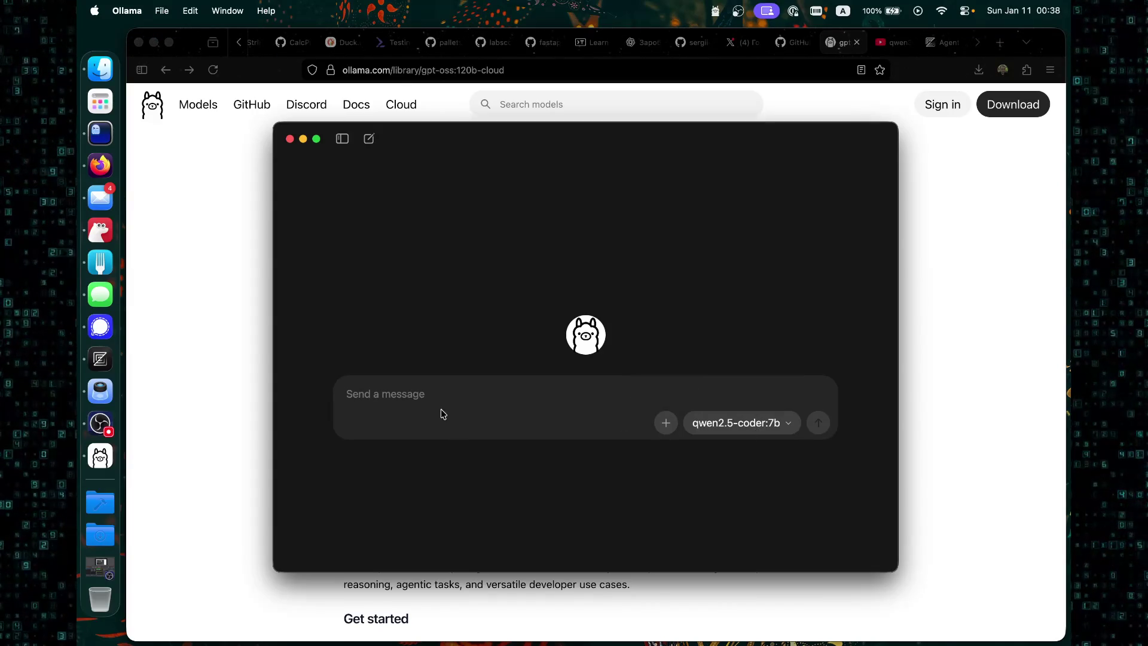
text(how to work)
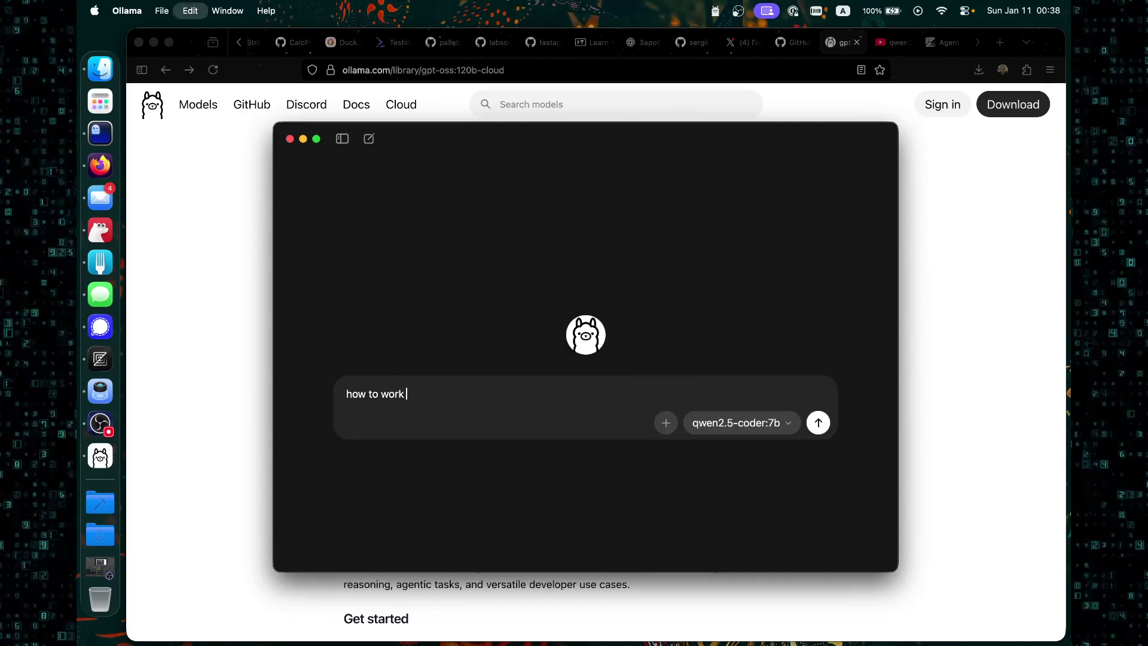
text(cloud a)
key(BackSpace)
key(BackSpace)
key(BackSpace)
key(BackSpace)
key(BackSpace)
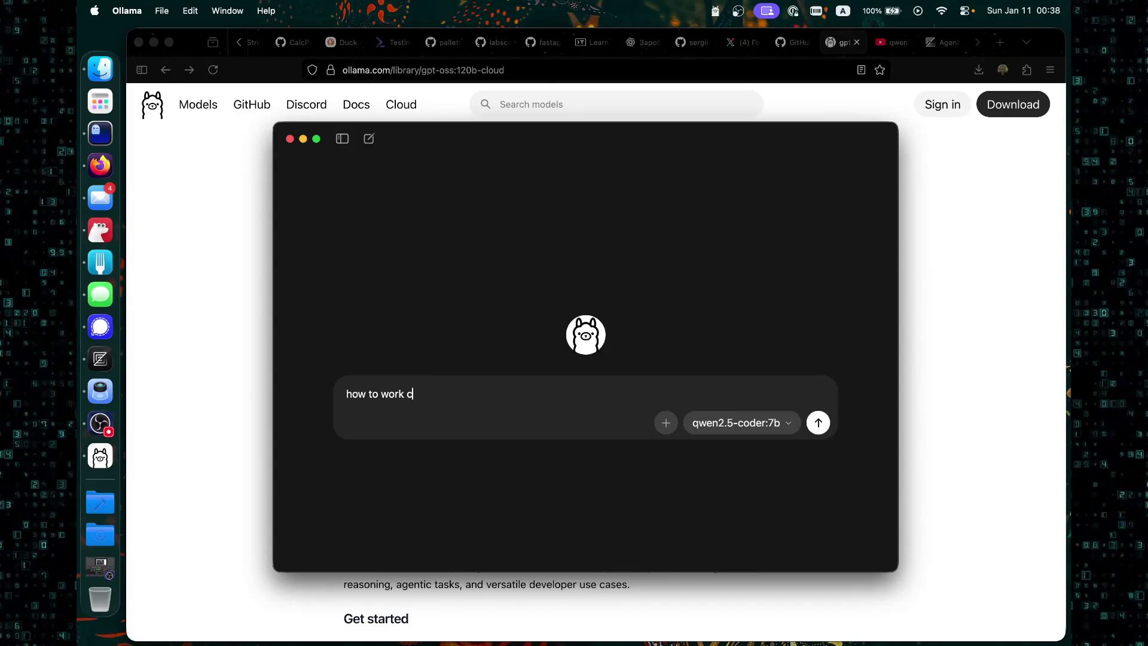
text(ollama cl)
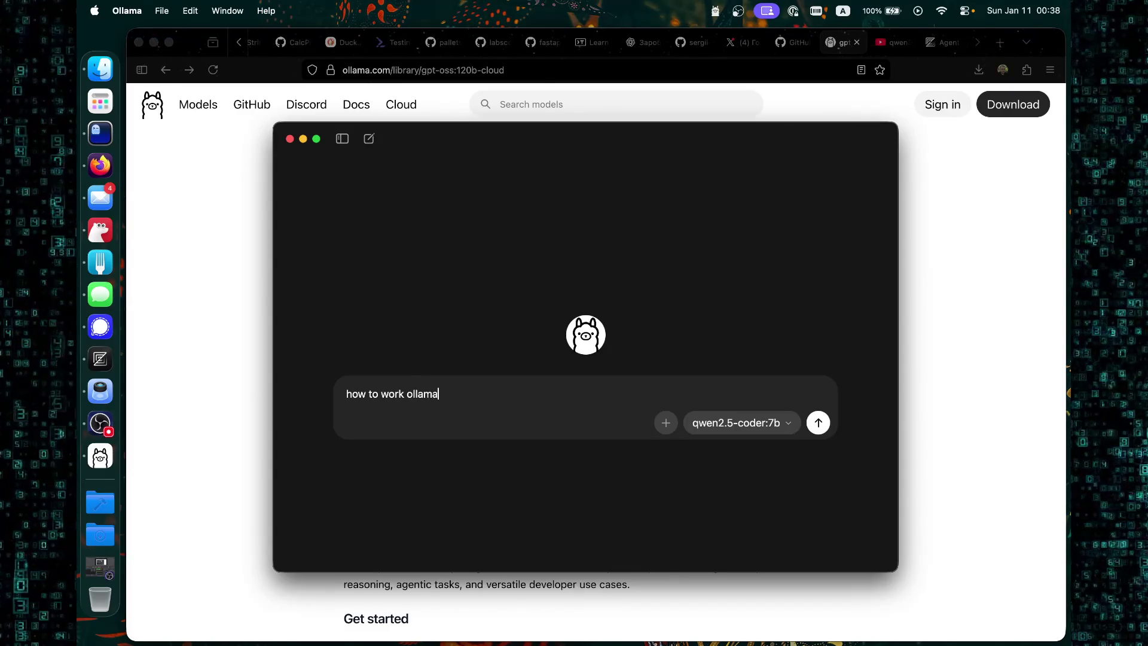
text(oud?)
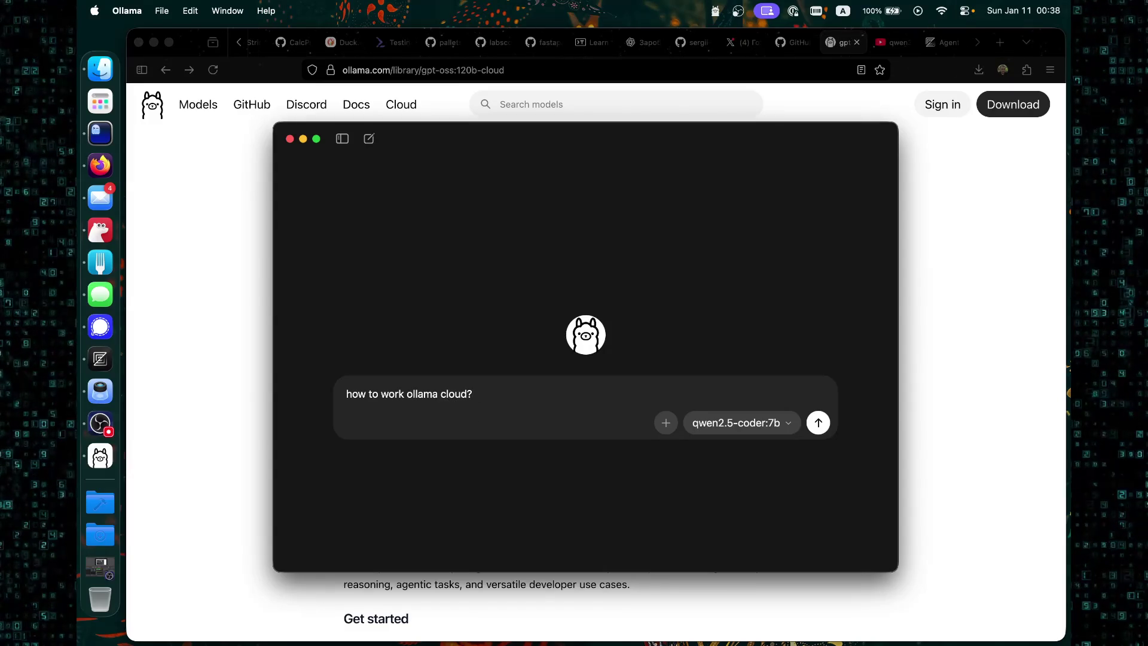
key(Return)
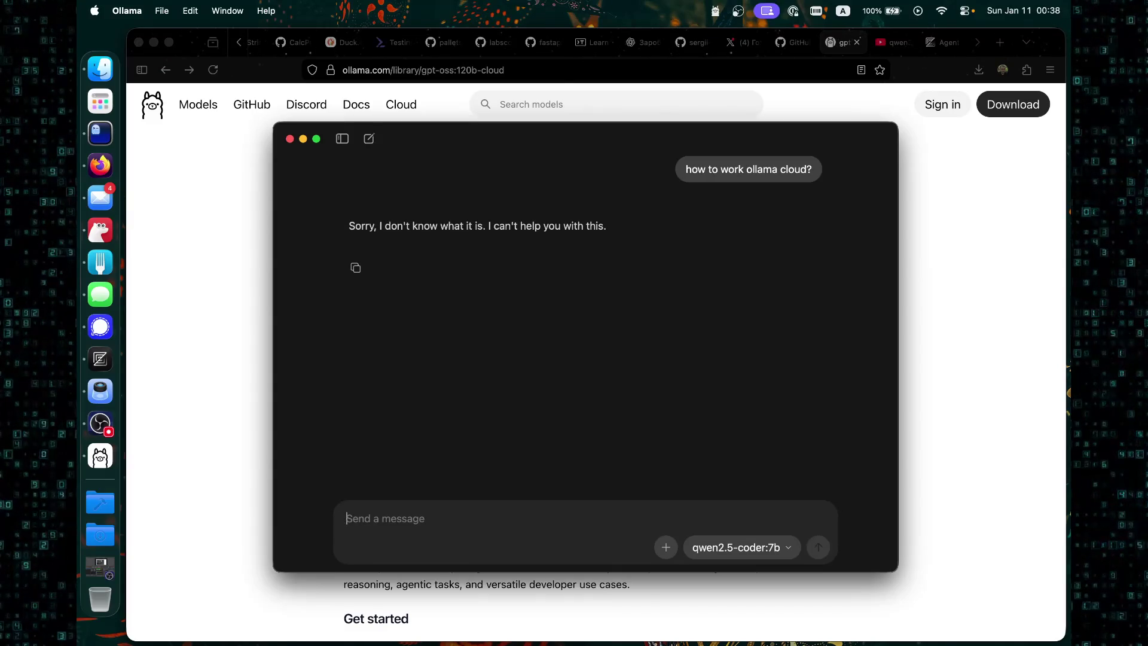
Switch the Ollama chat model to llama3.2.
click(779, 554)
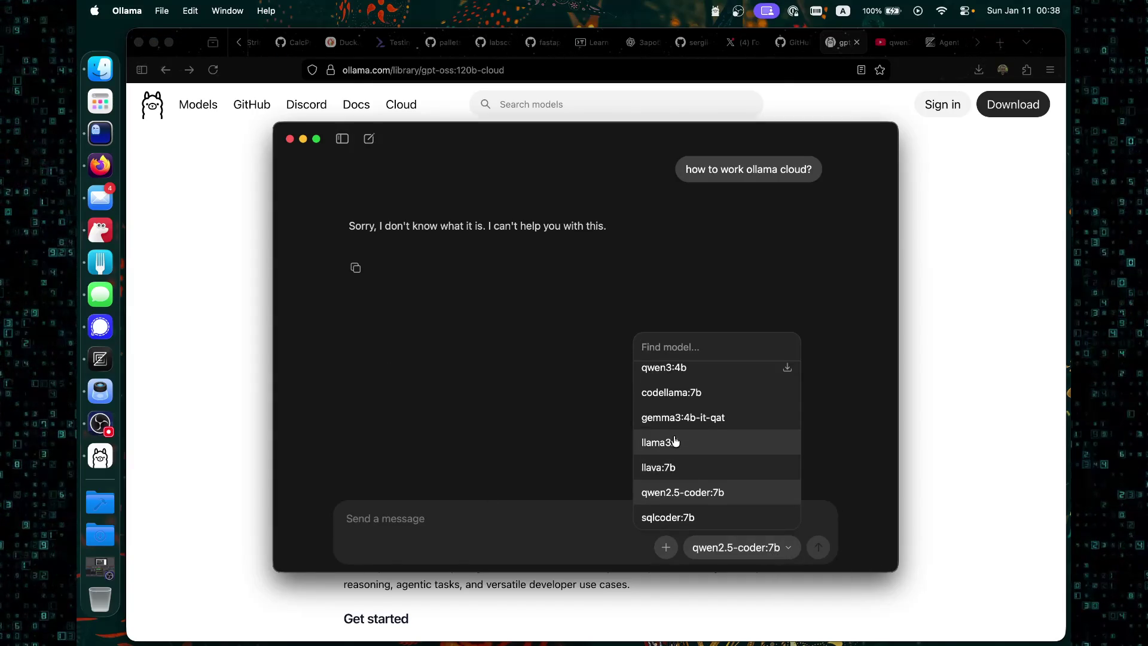
scroll(680, 431, up, 1)
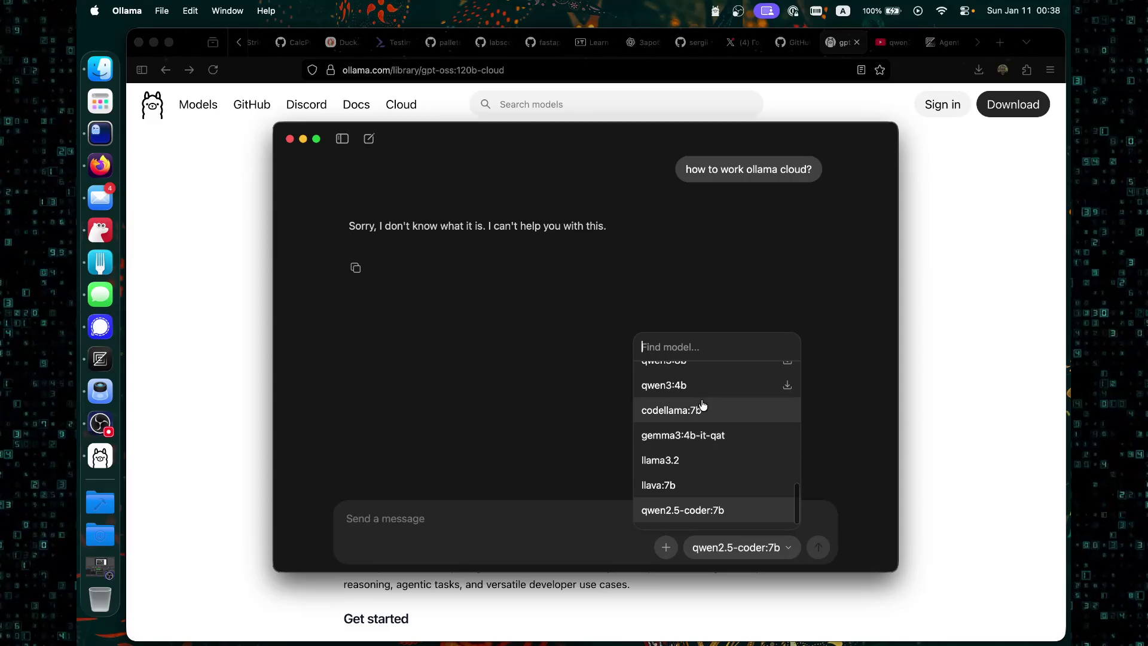
scroll(702, 414, down, 1)
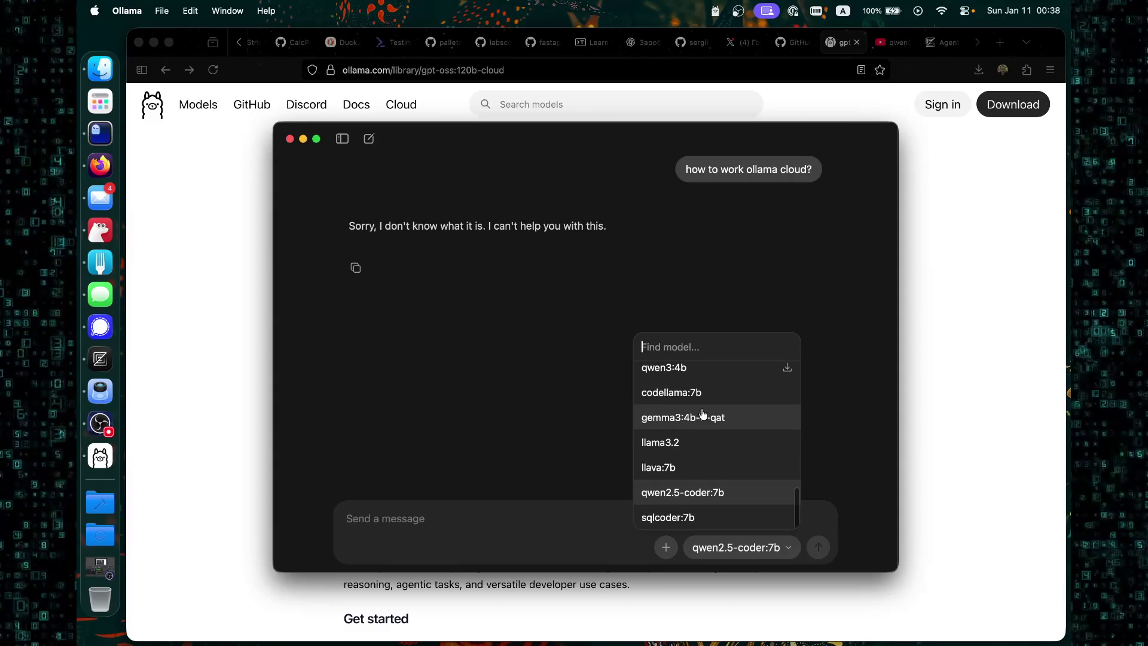
click(696, 449)
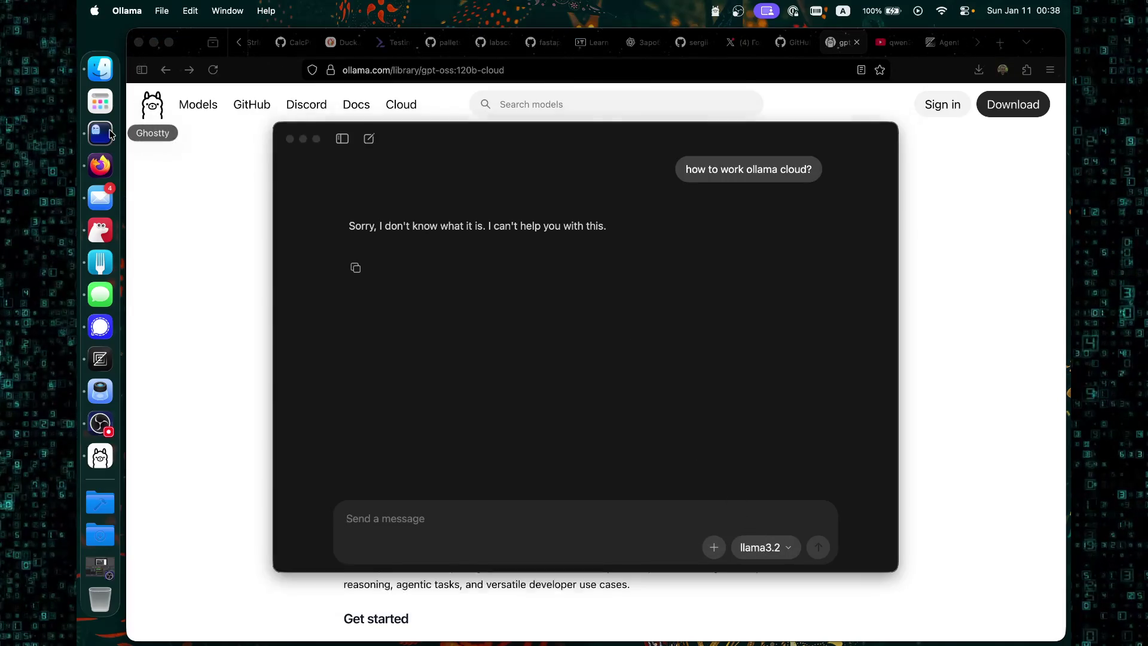
In the Ghostty terminal, recall the previous ollama list command and erase its subcommand.
click(110, 133)
key(Up)
key(BackSpace)
key(BackSpace)
key(BackSpace)
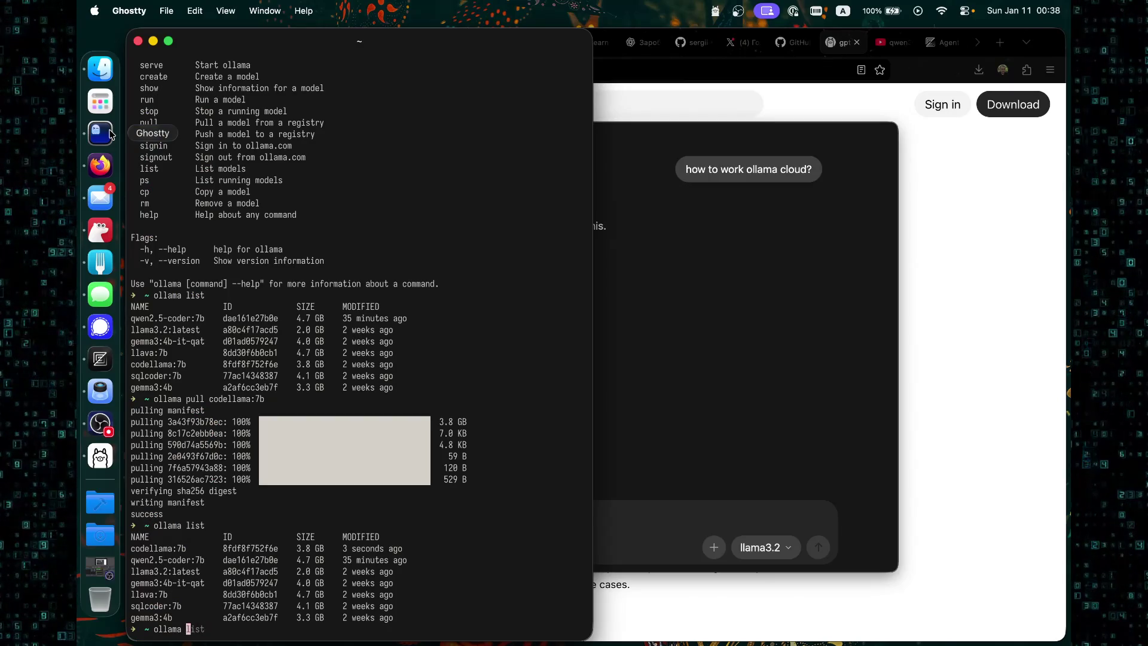
Run ollama ps in Ghostty, then resend the cloud question to llama3.2 in the chat.
text(ps)
key(Return)
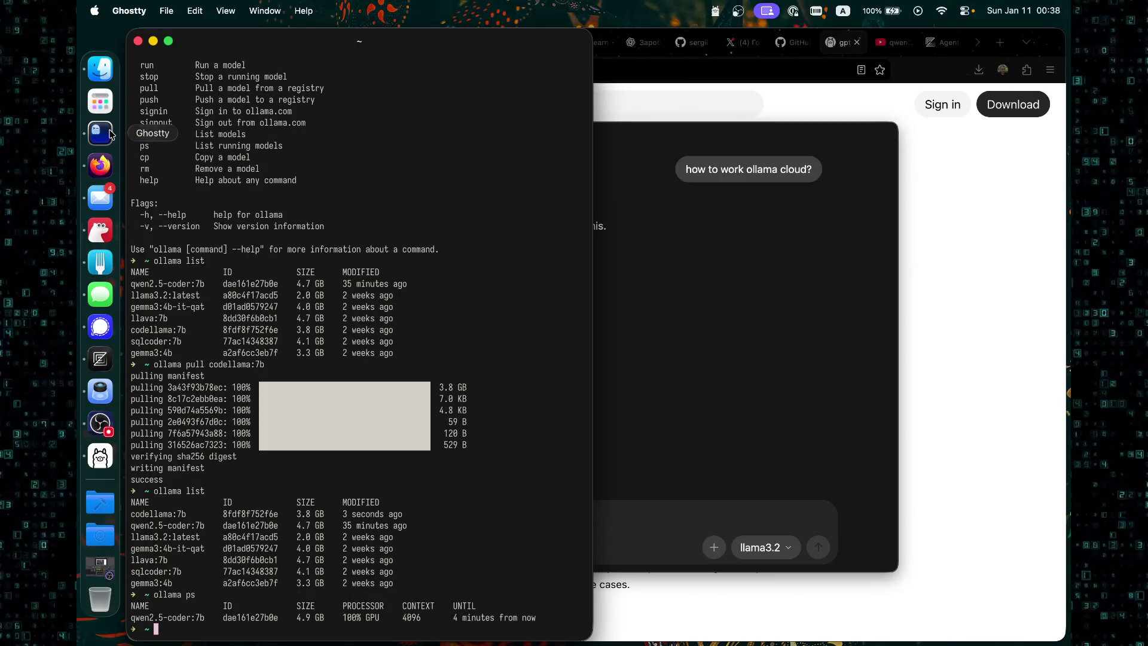
click(616, 294)
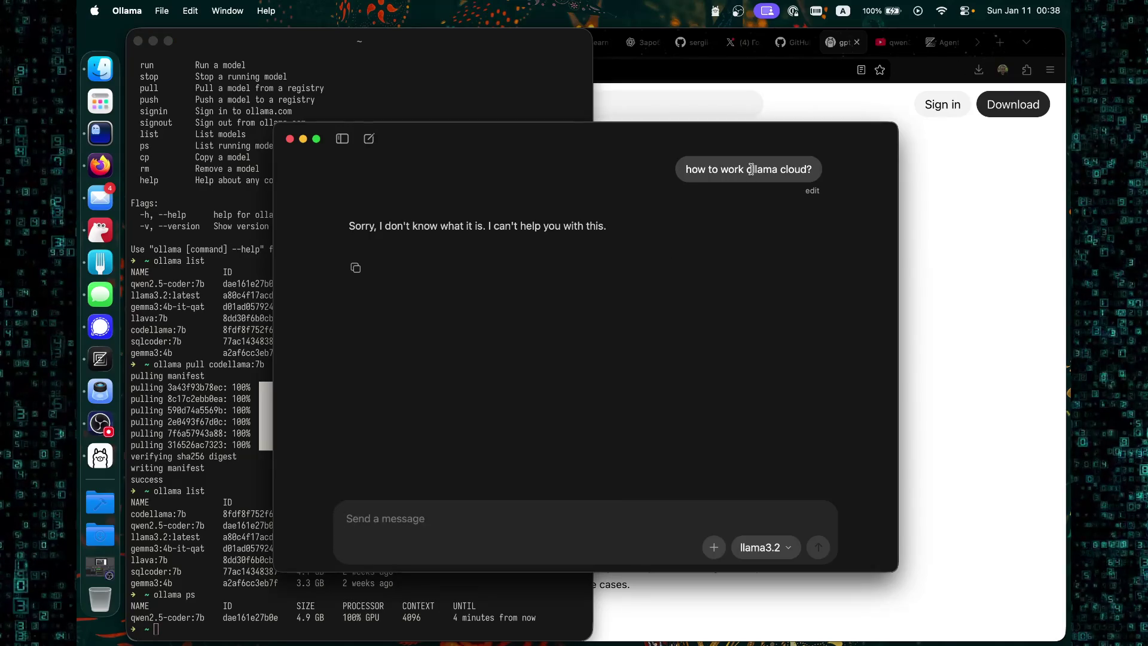
click(811, 190)
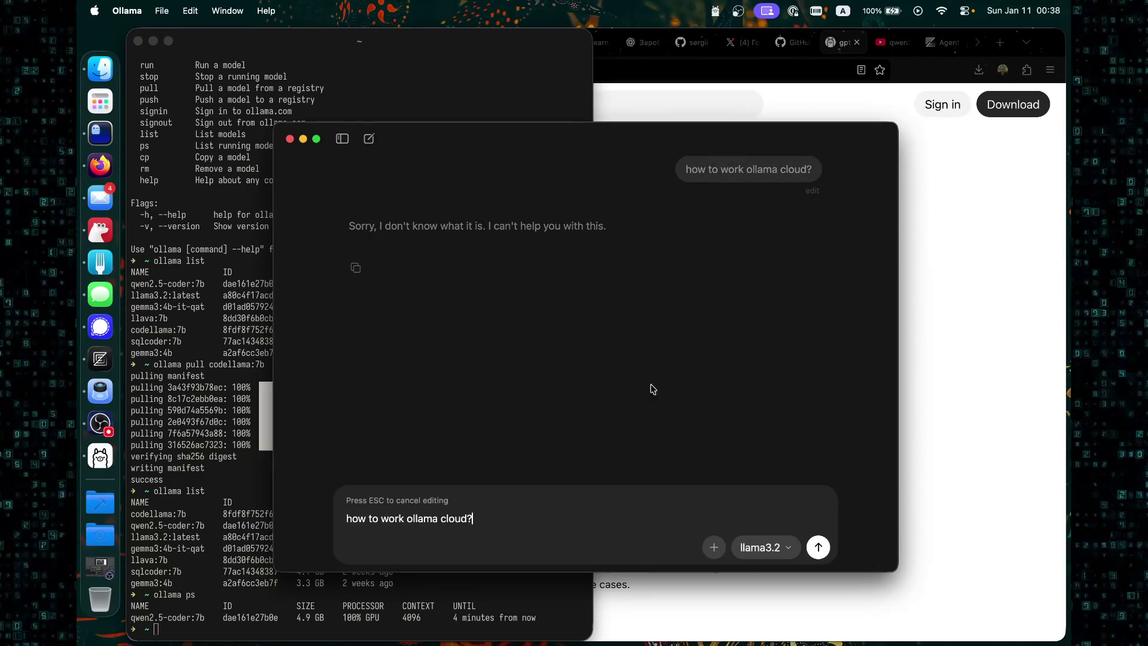
click(818, 548)
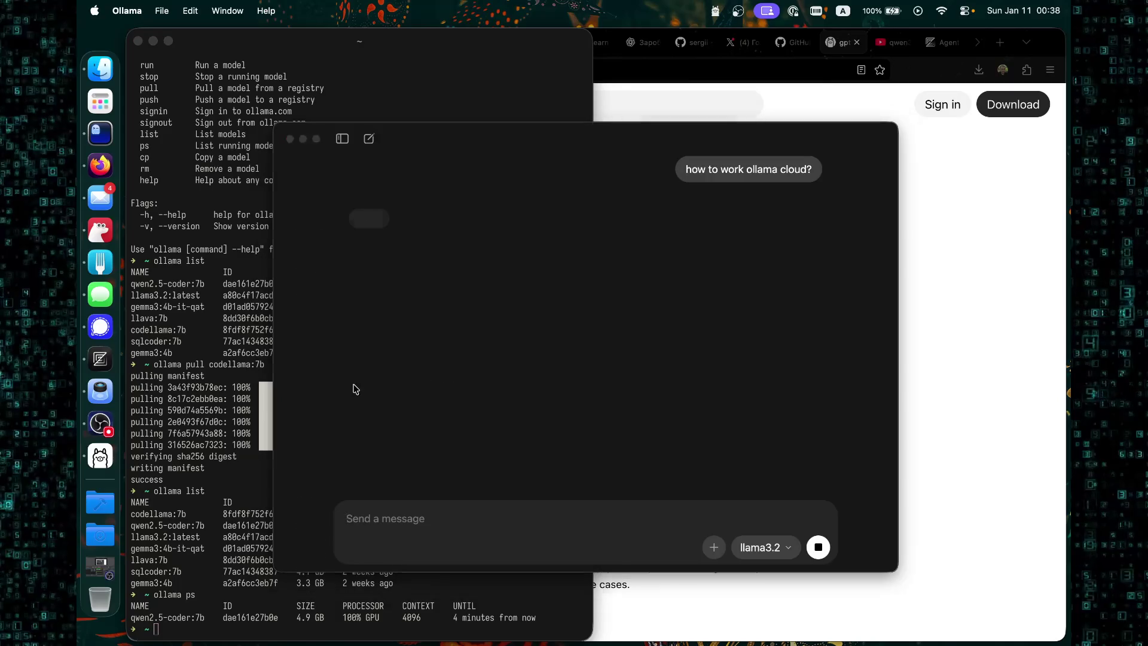
Rerun ollama ps several times, showing qwen2.5-coder:7b at 100% GPU, while llama3.2 starts answering.
key(cmd+Tab)
key(Up)
key(Return)
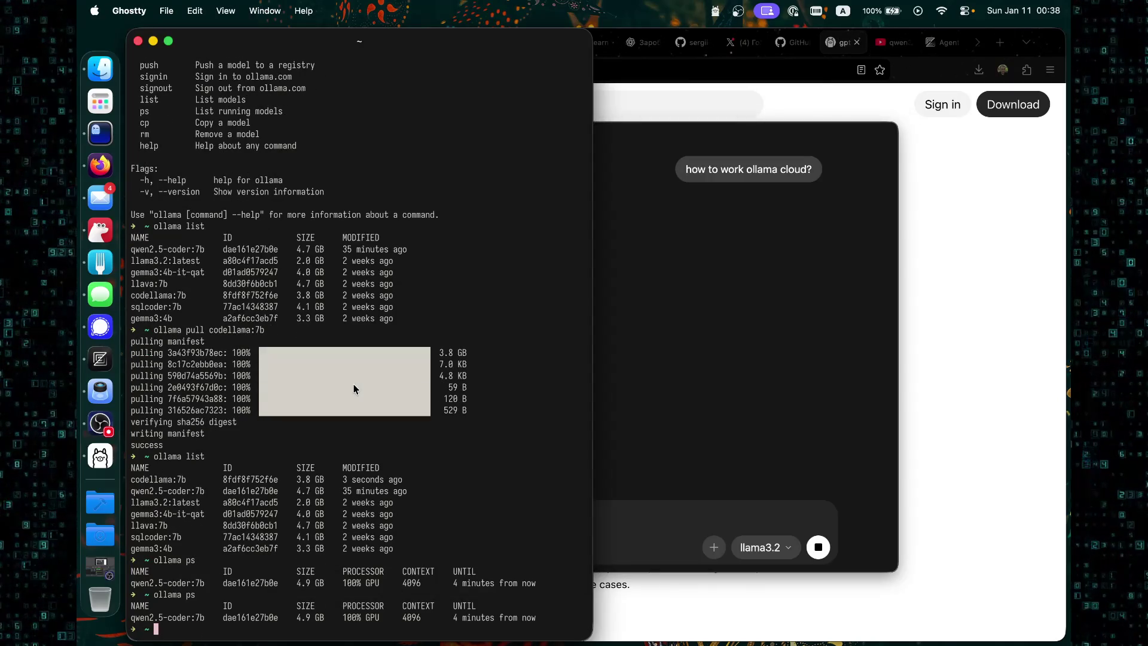
key(Up)
key(Return)
key(cmd+Tab)
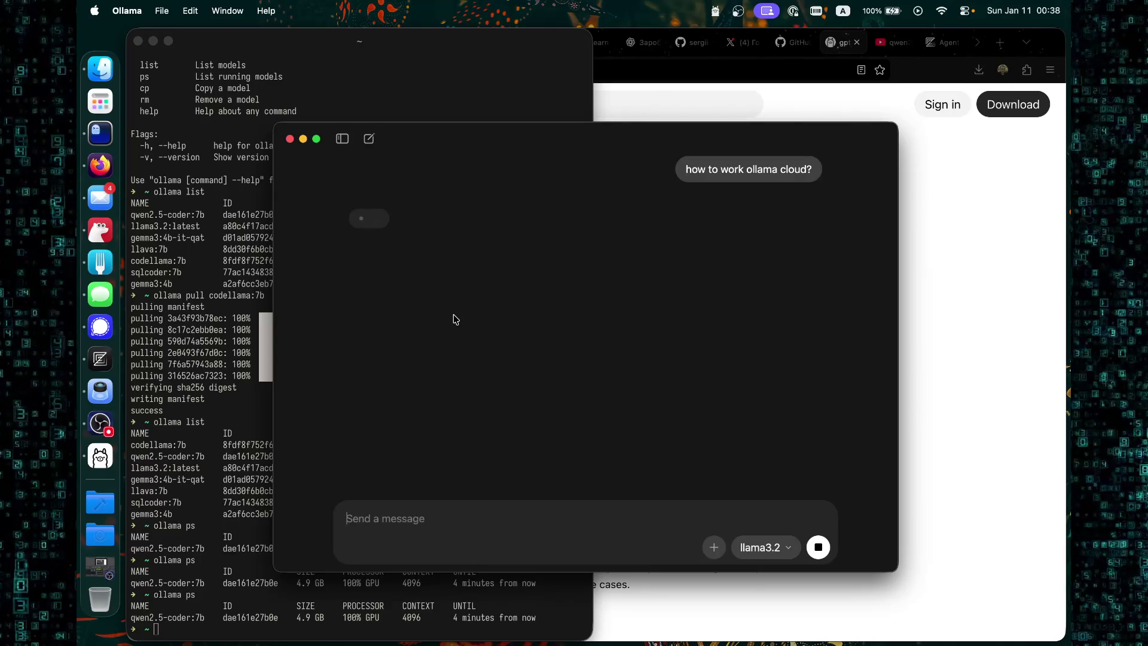
key(cmd+Tab)
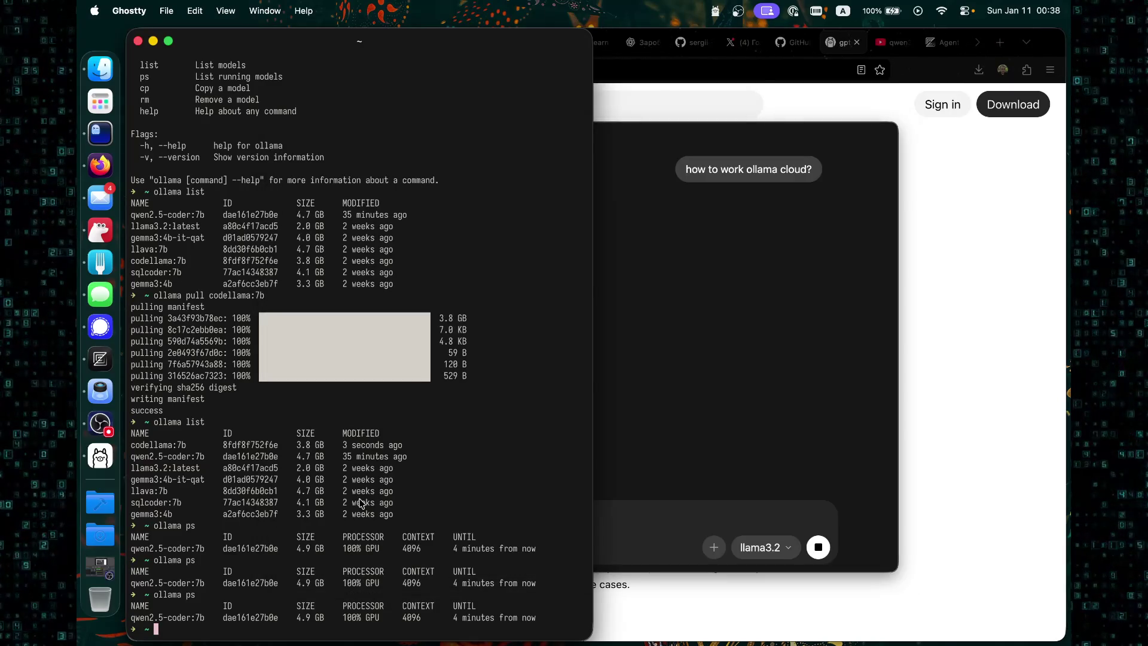
key(Up)
key(Return)
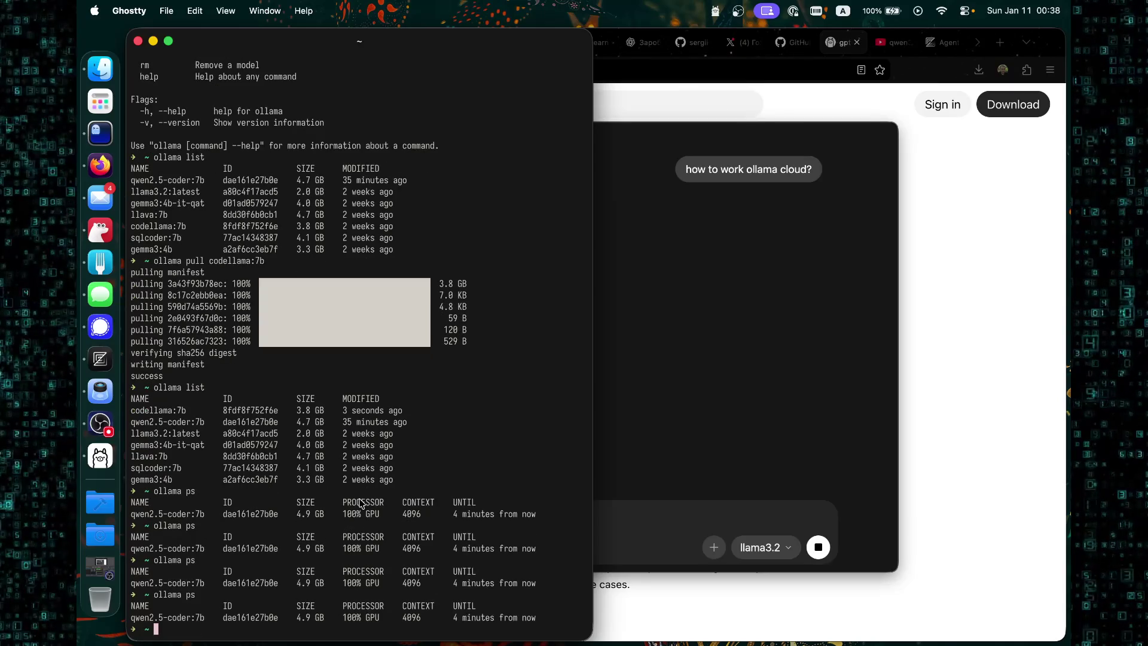
key(Up)
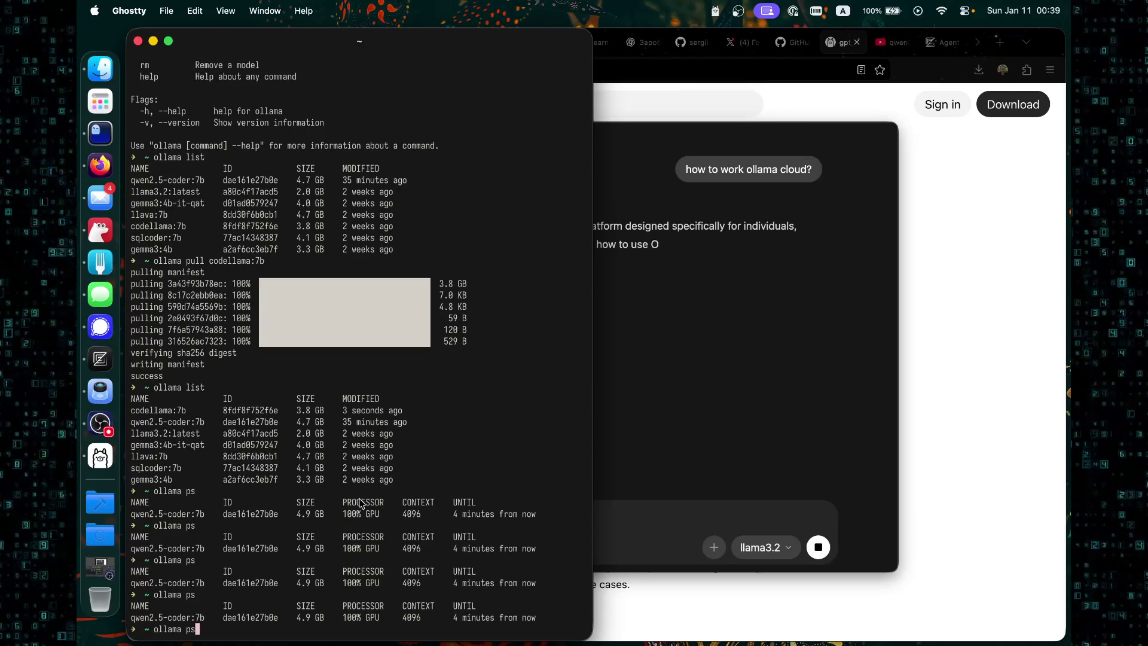
key(cmd+Tab)
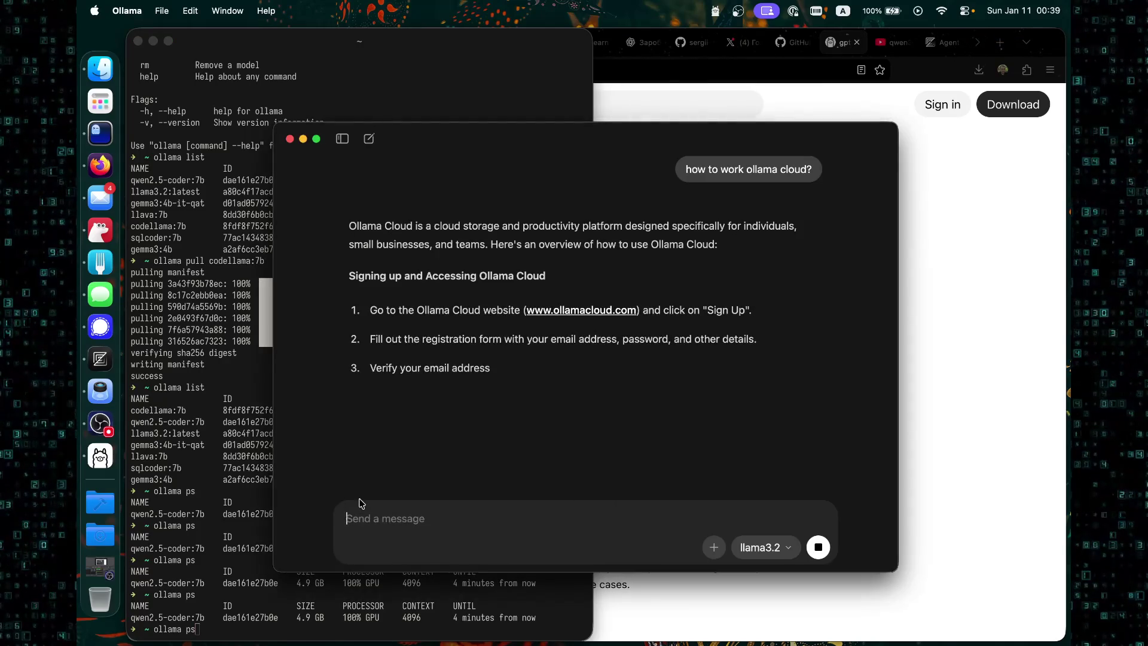
Rerun ollama ps in Ghostty to see llama3.2 loaded at 2.8 GB.
key(cmd+Tab)
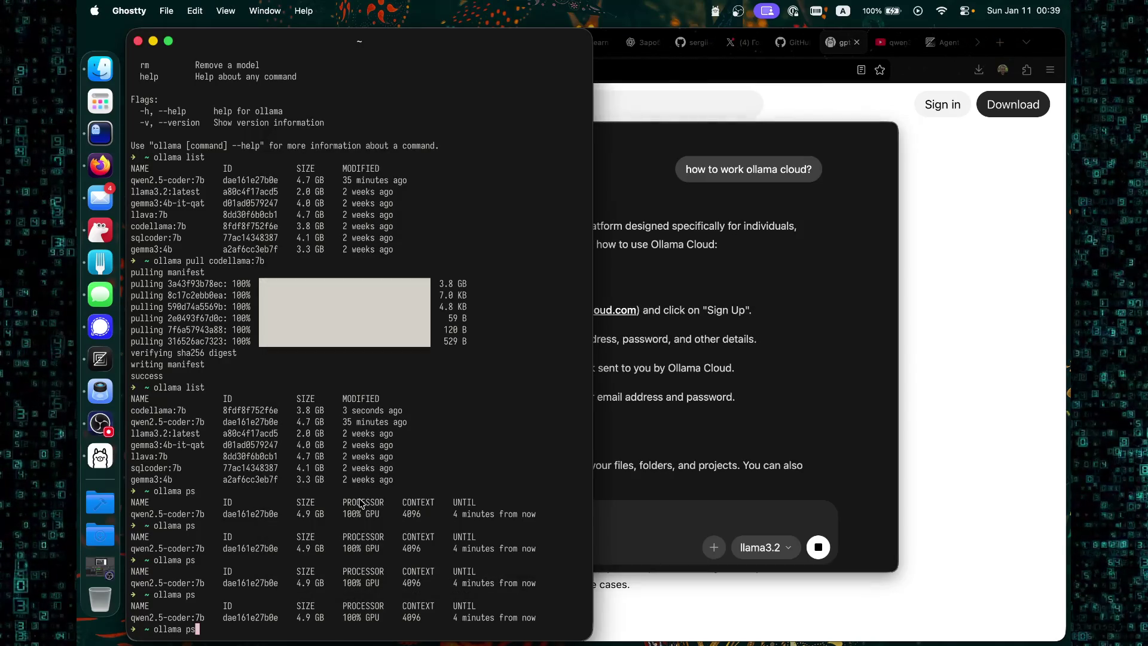
key(Left)
key(Left)
key(Return)
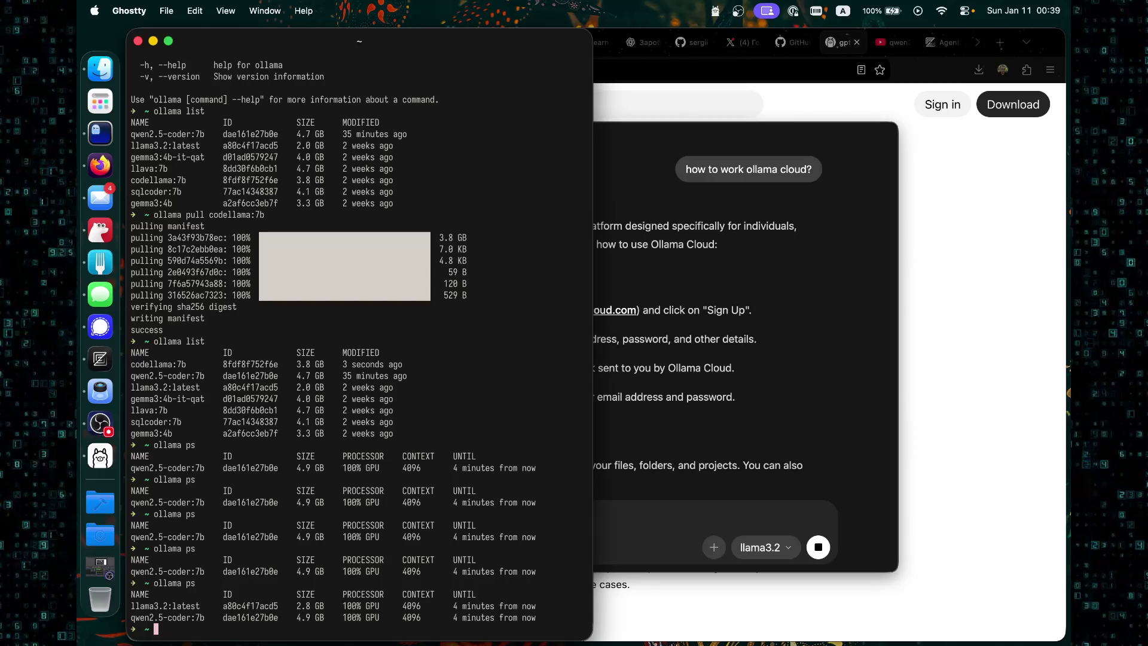
Read through llama3.2's finished Ollama Cloud answer and type the follow-up 'translate to ukraine'.
key(super+Tab)
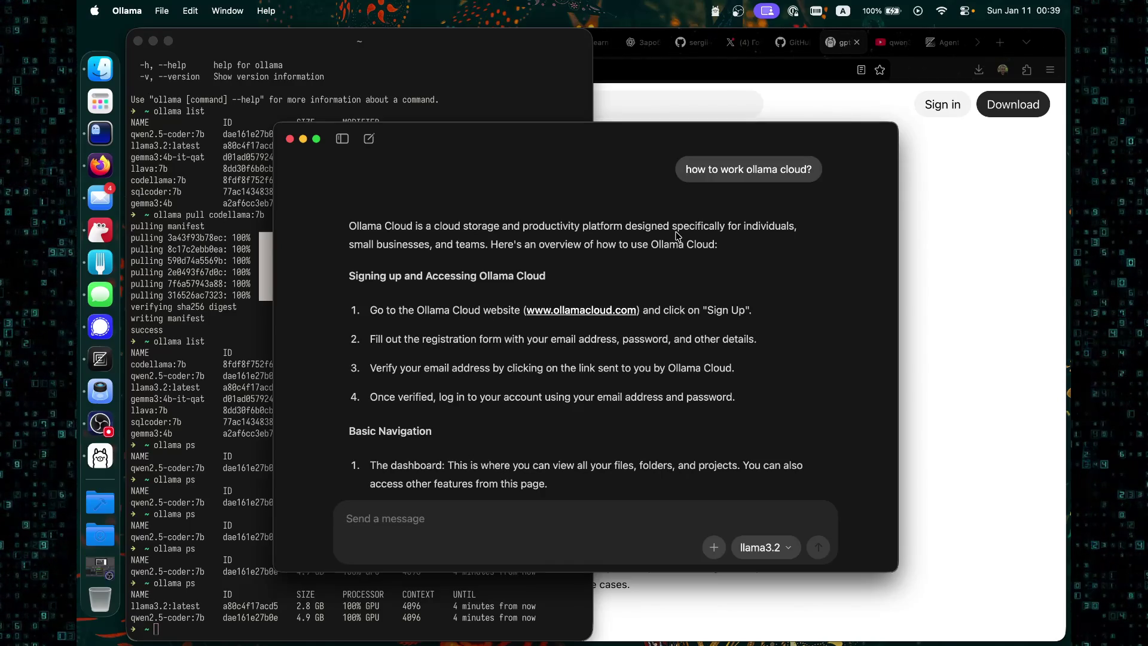
scroll(397, 268, down, 5)
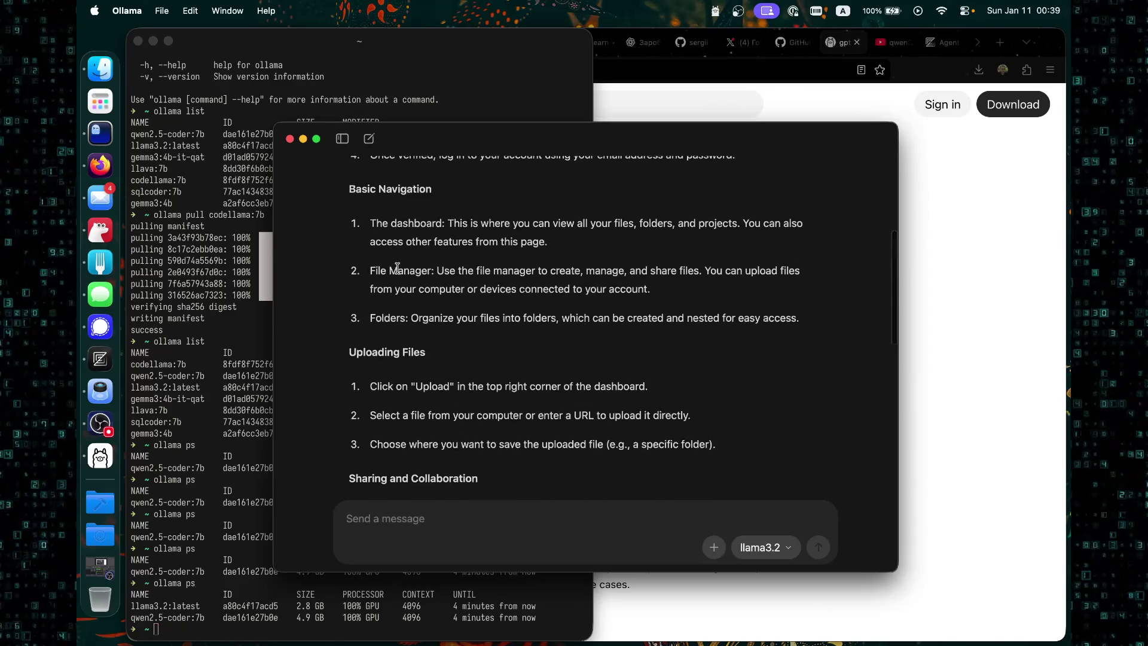
scroll(396, 268, down, 10)
scroll(434, 303, up, 4)
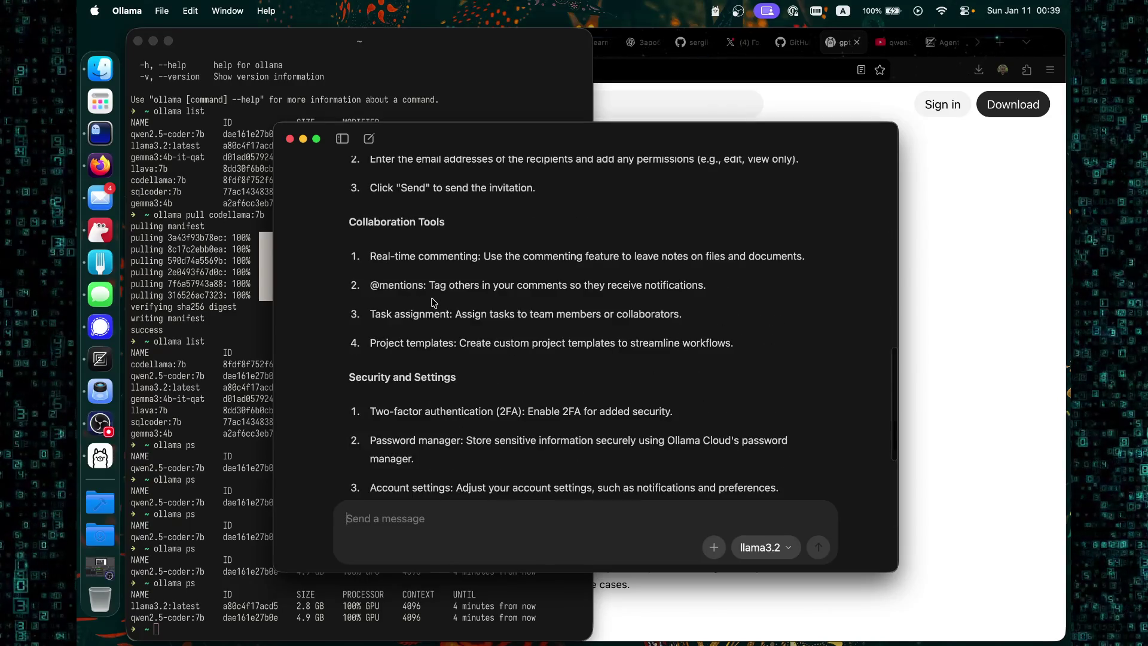
scroll(434, 303, down, 5)
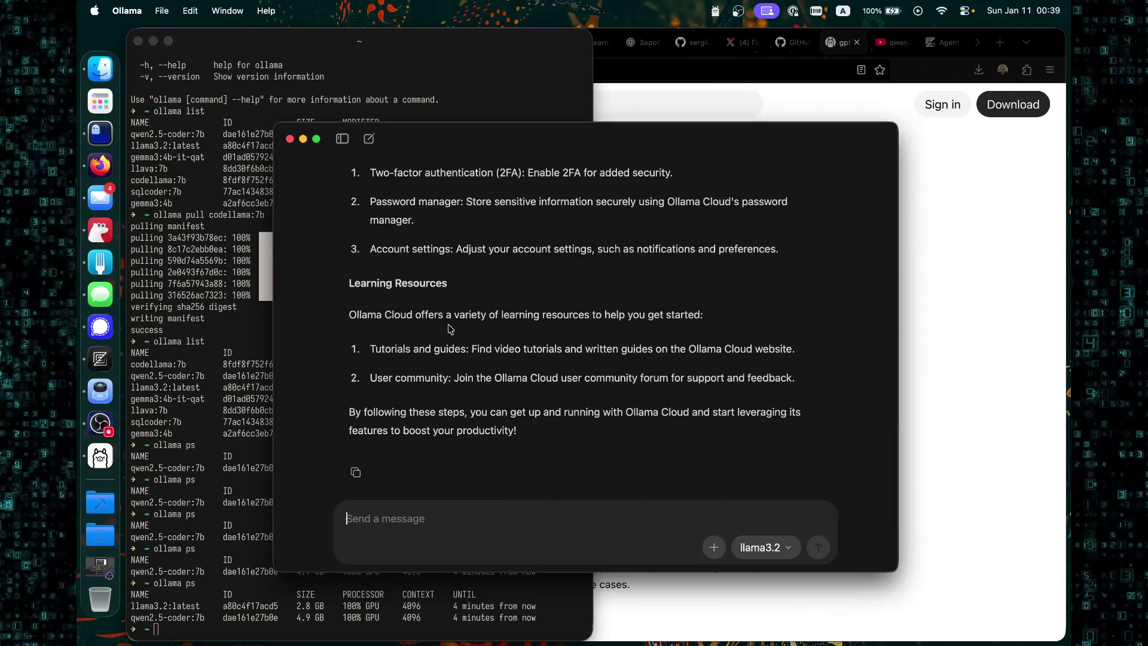
scroll(417, 344, up, 4)
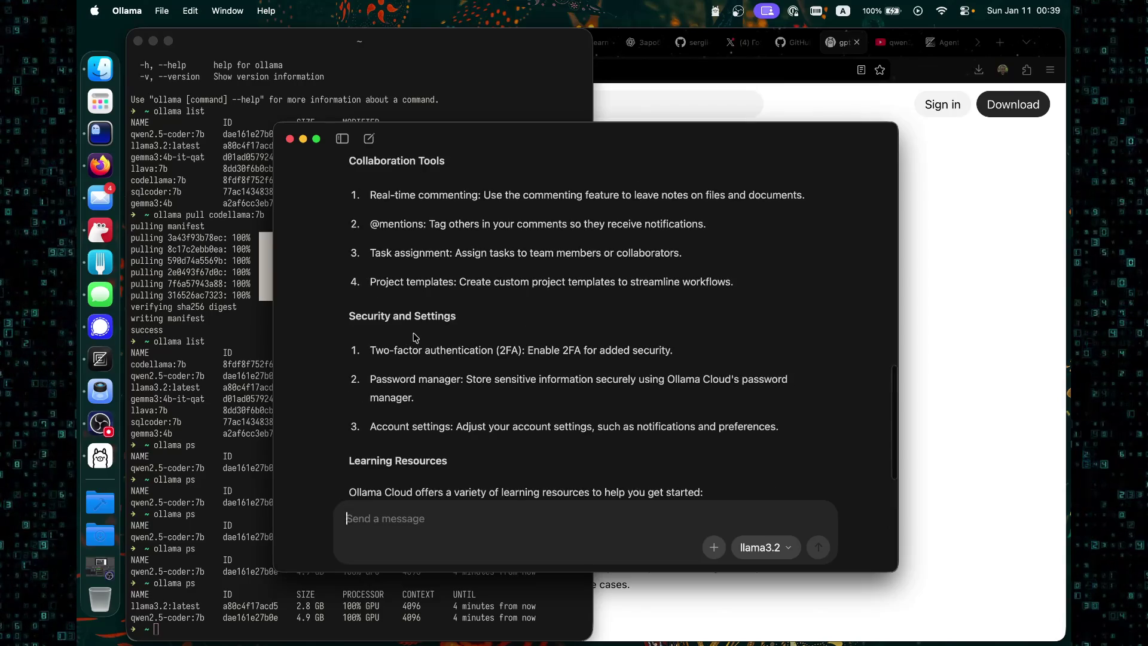
scroll(419, 333, down, 4)
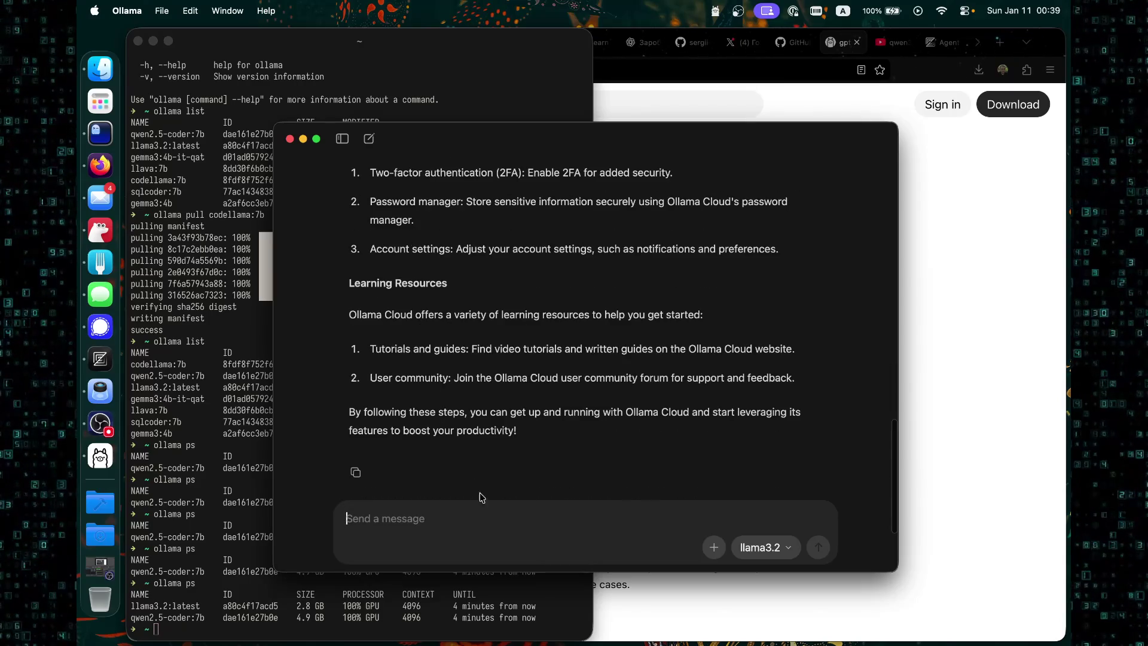
text(translate to )
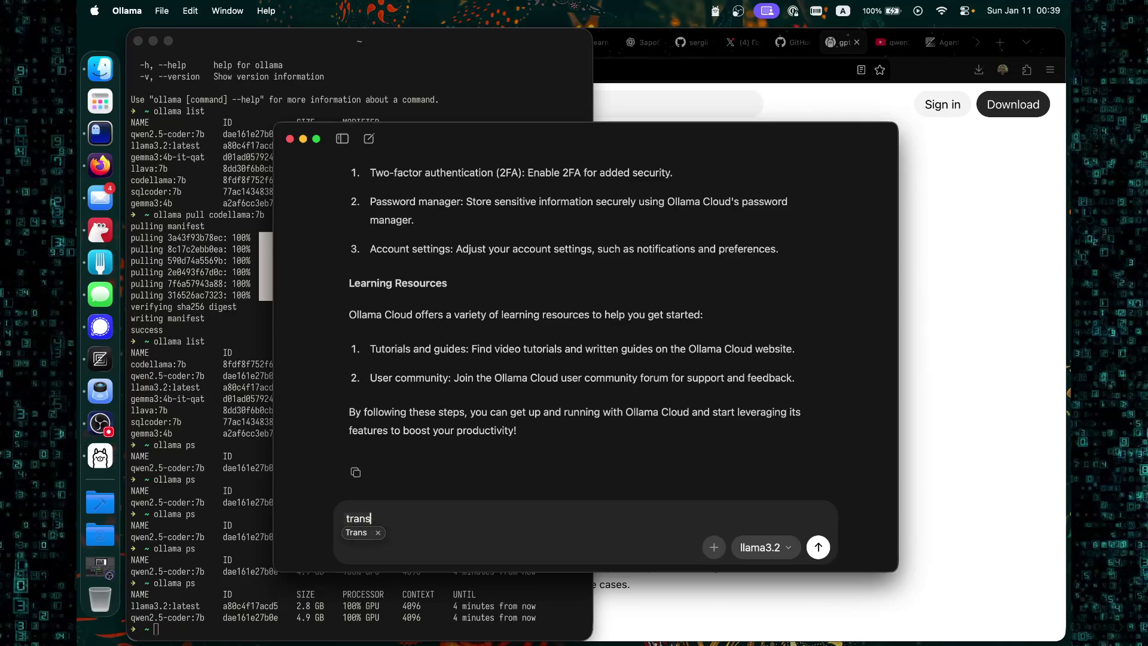
text(u)
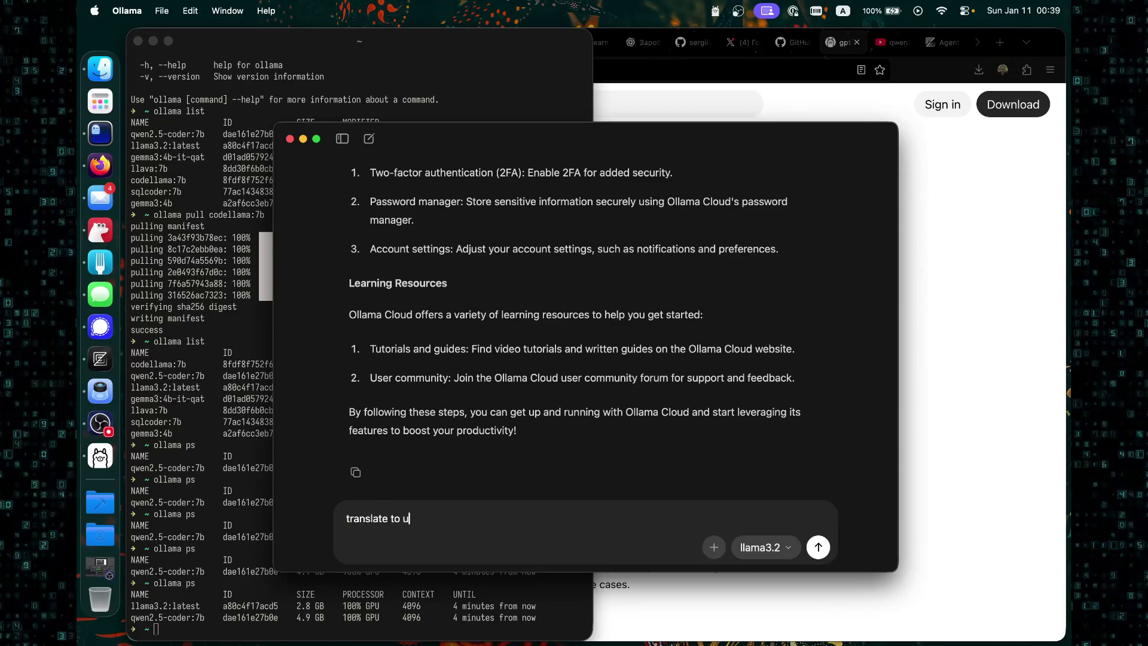
text(kraine)
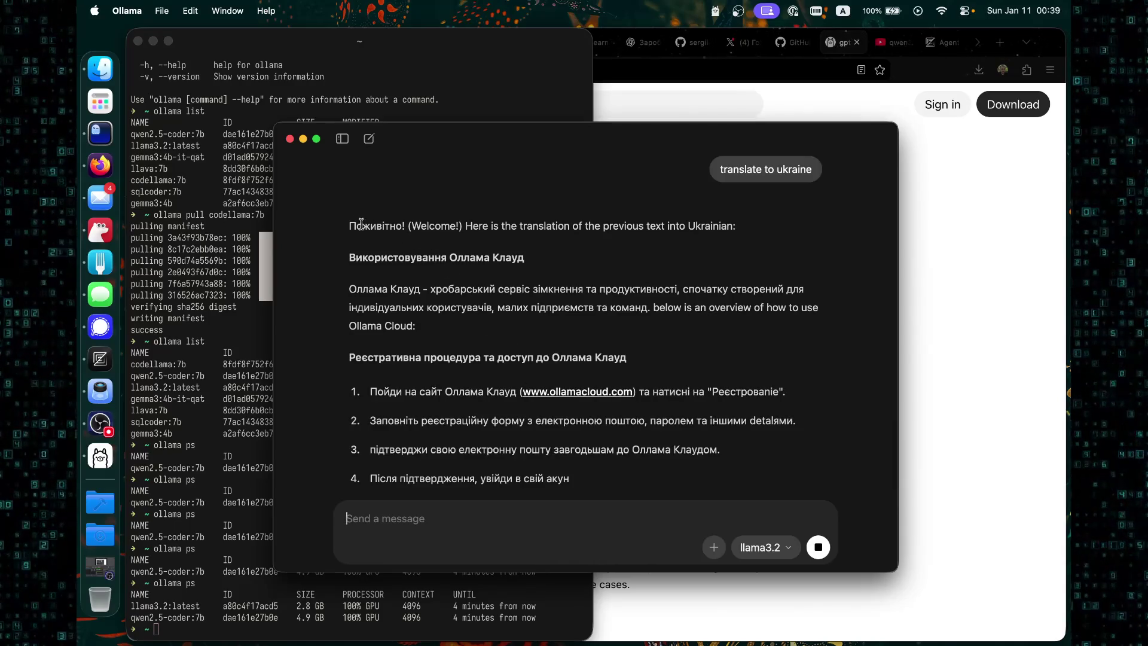
Select the Ukrainian greeting word and scroll through the translated answer.
drag(349, 225, 414, 225)
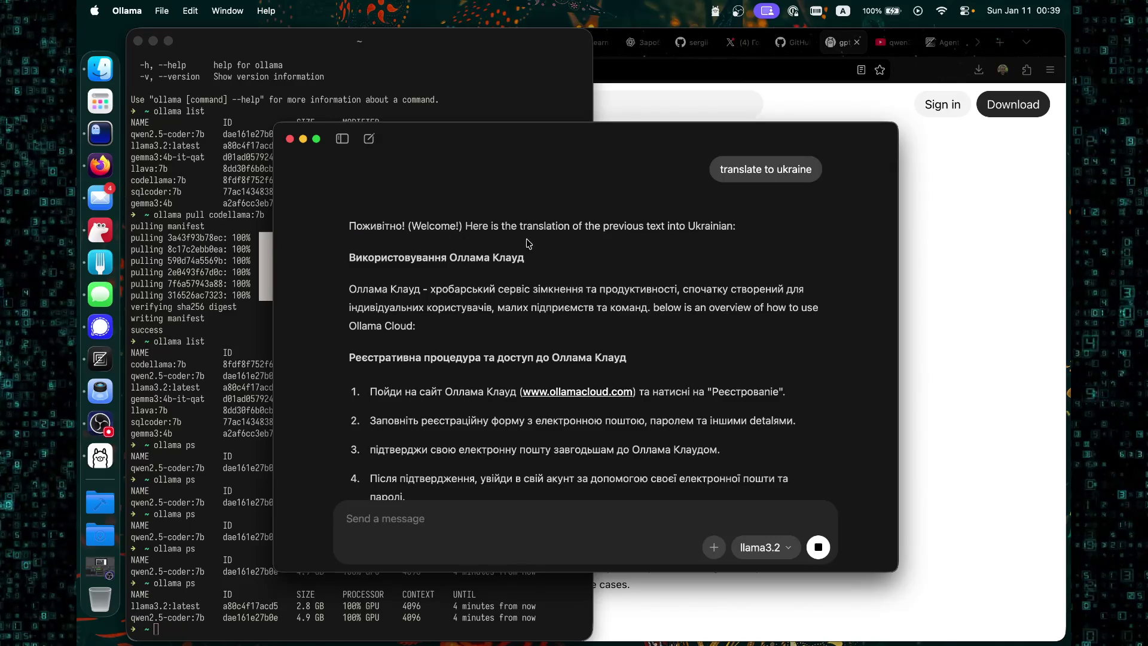
scroll(528, 272, down, 1)
scroll(528, 272, down, 2)
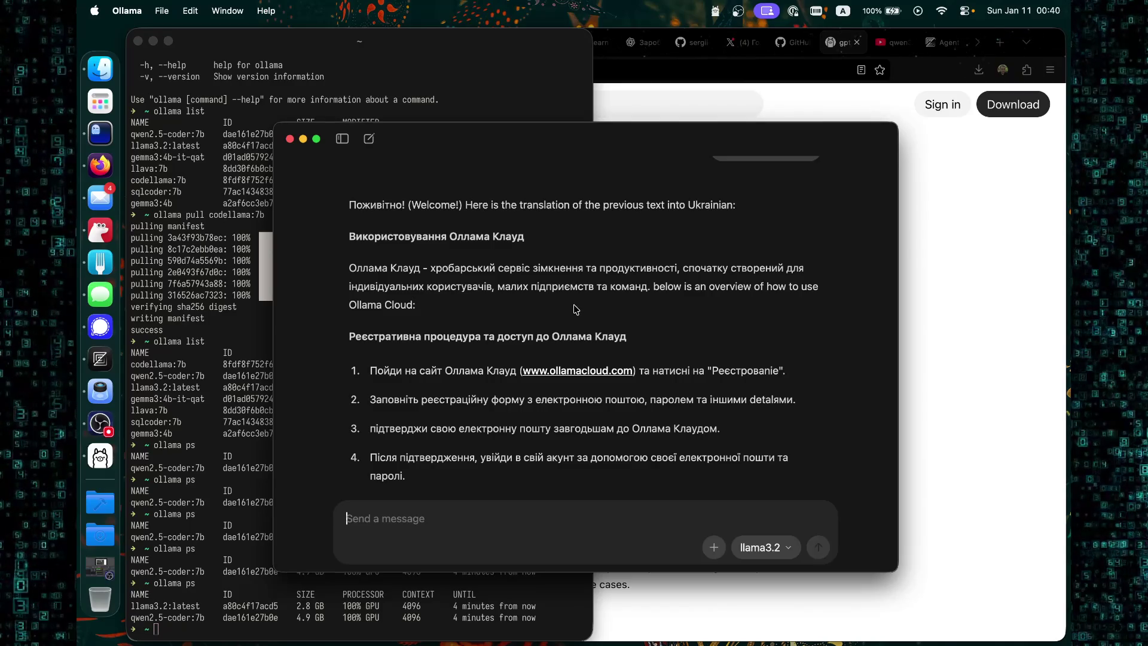
scroll(574, 311, down, 3)
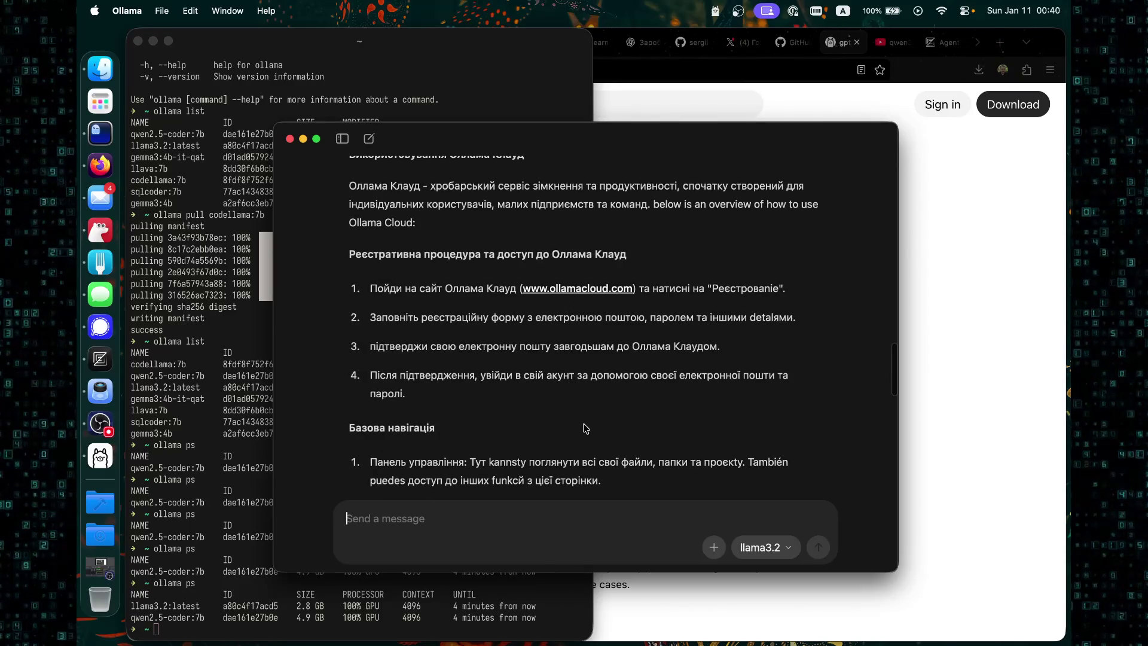
scroll(582, 426, down, 5)
scroll(582, 420, up, 8)
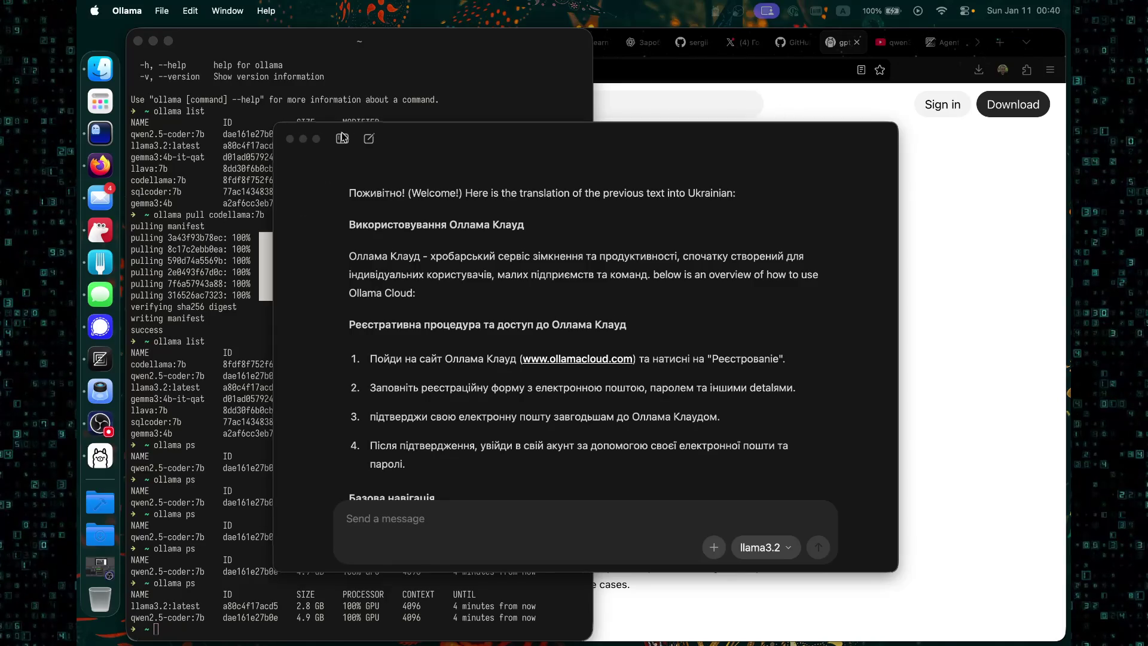
Delete the ollama cloud chat from the history list and close the chat window.
click(348, 145)
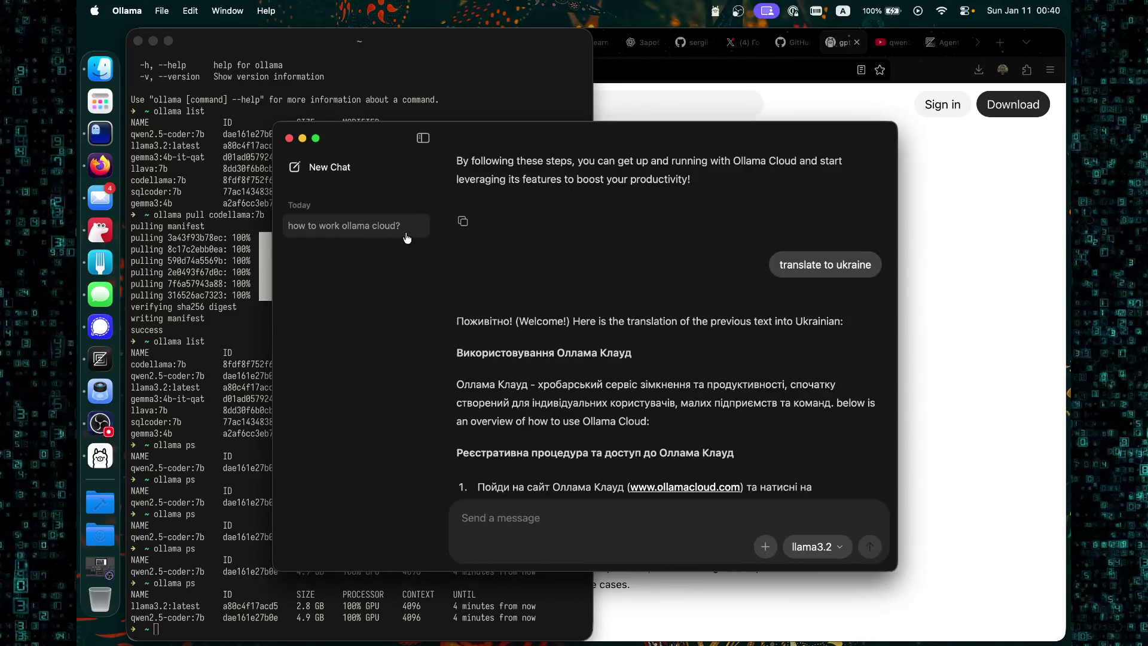
right_click(376, 225)
click(476, 321)
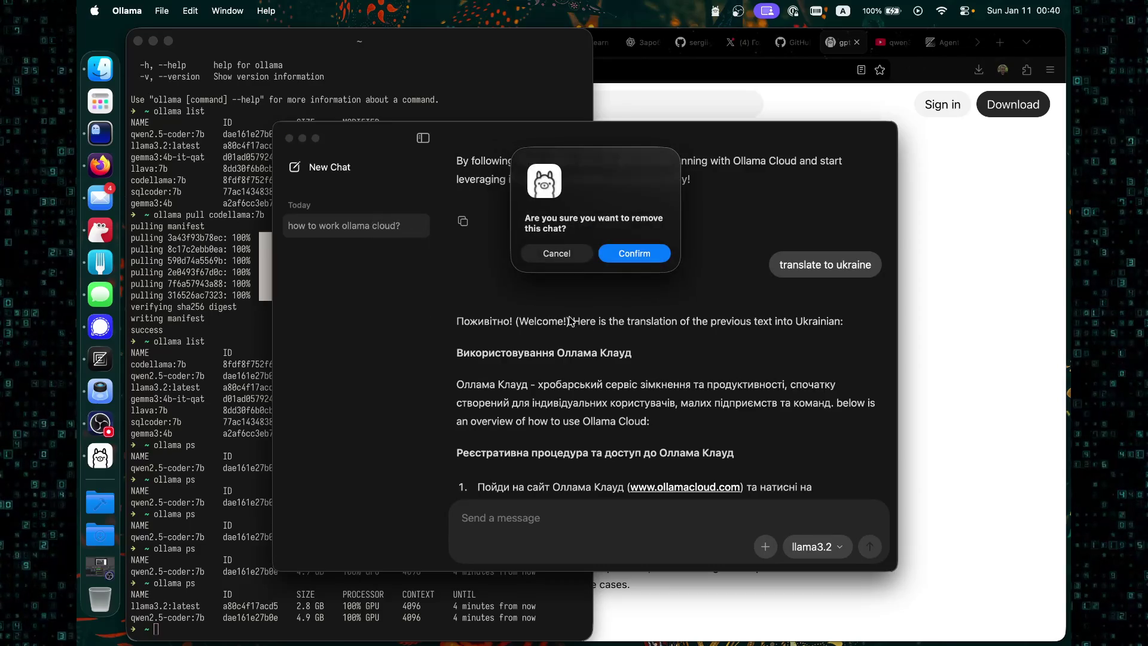
click(634, 252)
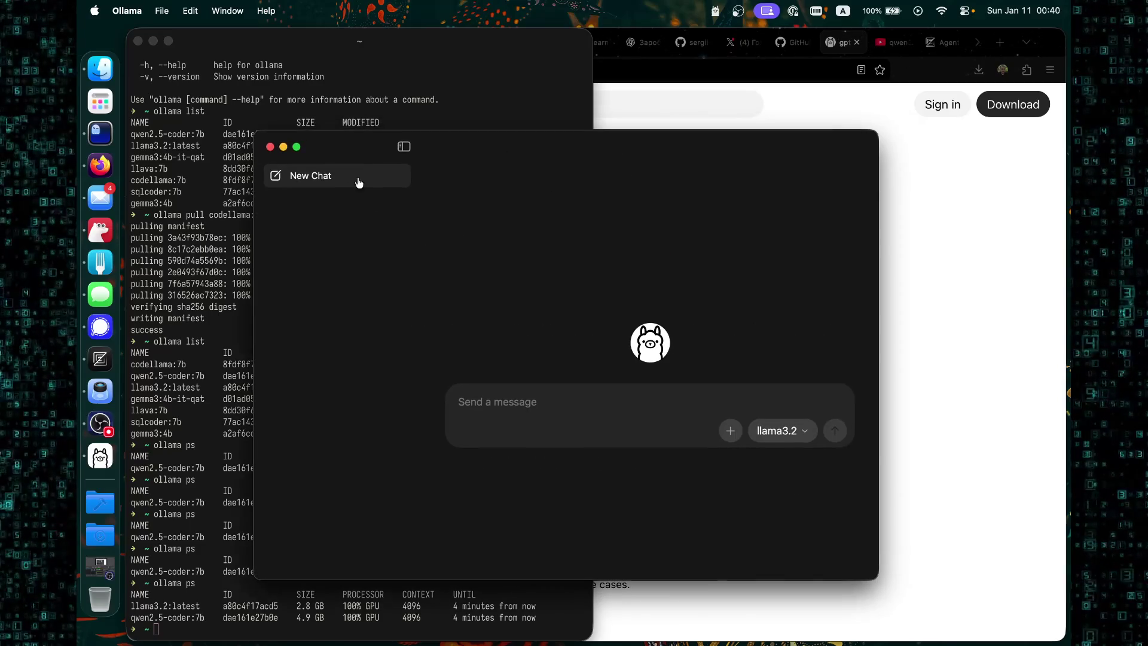
click(275, 145)
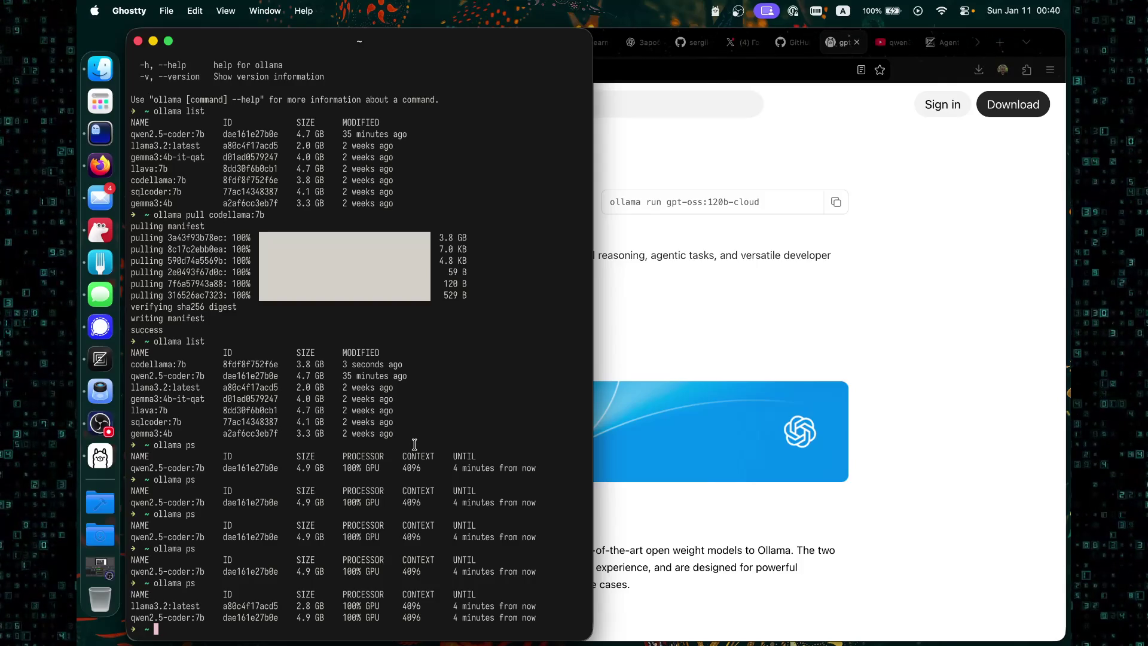
Run ollama ps to list running models, then bare ollama to show its usage help.
text(oll)
key(Right)
key(Return)
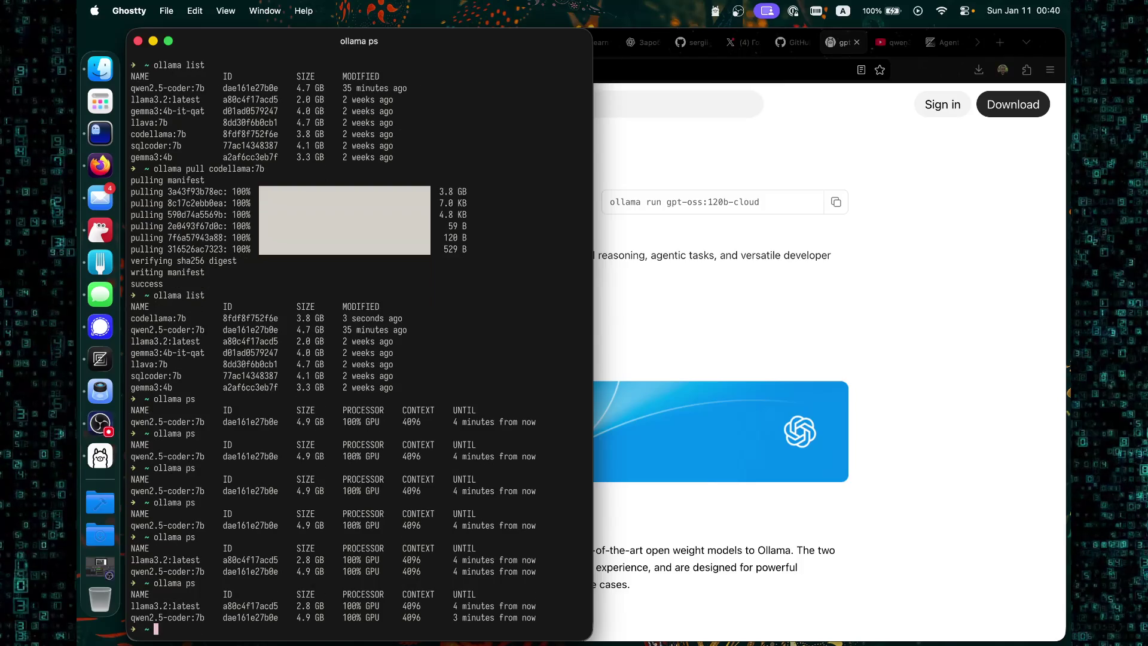
key(Up)
key(BackSpace)
key(BackSpace)
key(BackSpace)
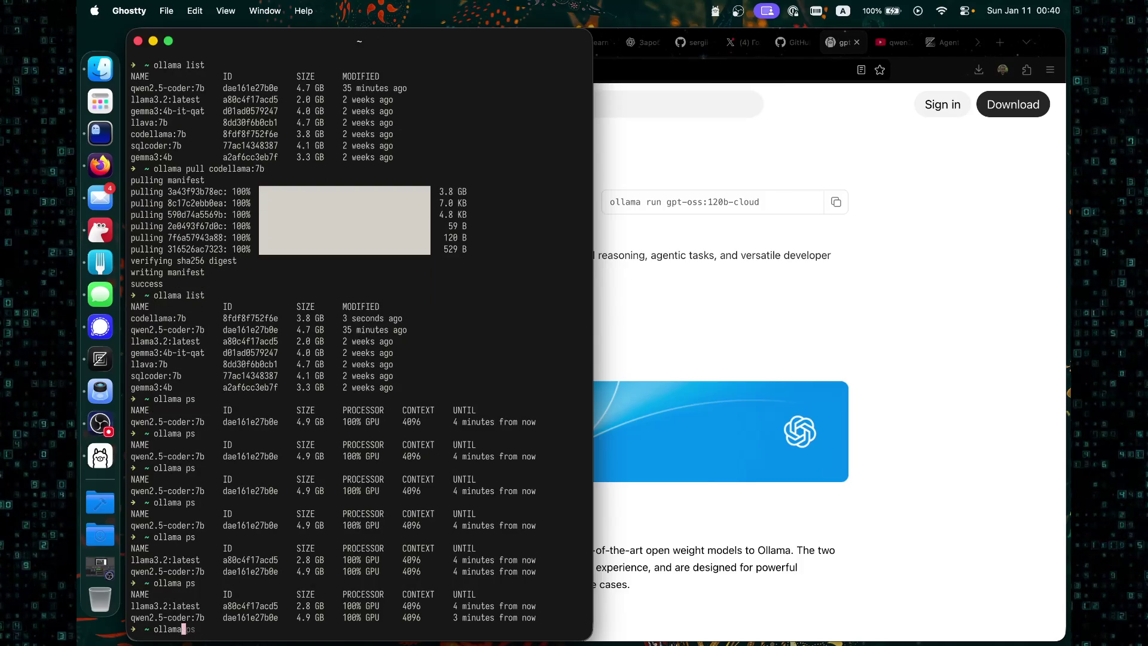
key(Return)
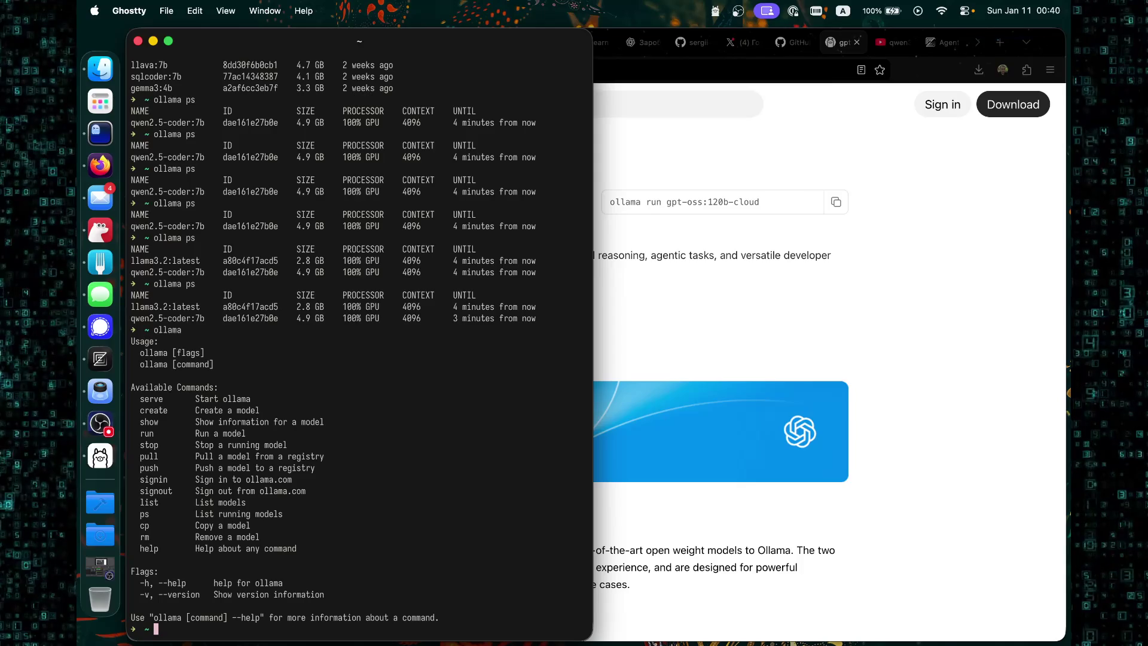
Stop the running llama3.2:latest model with ollama stop and confirm via ollama ps.
key(Up)
text(stop)
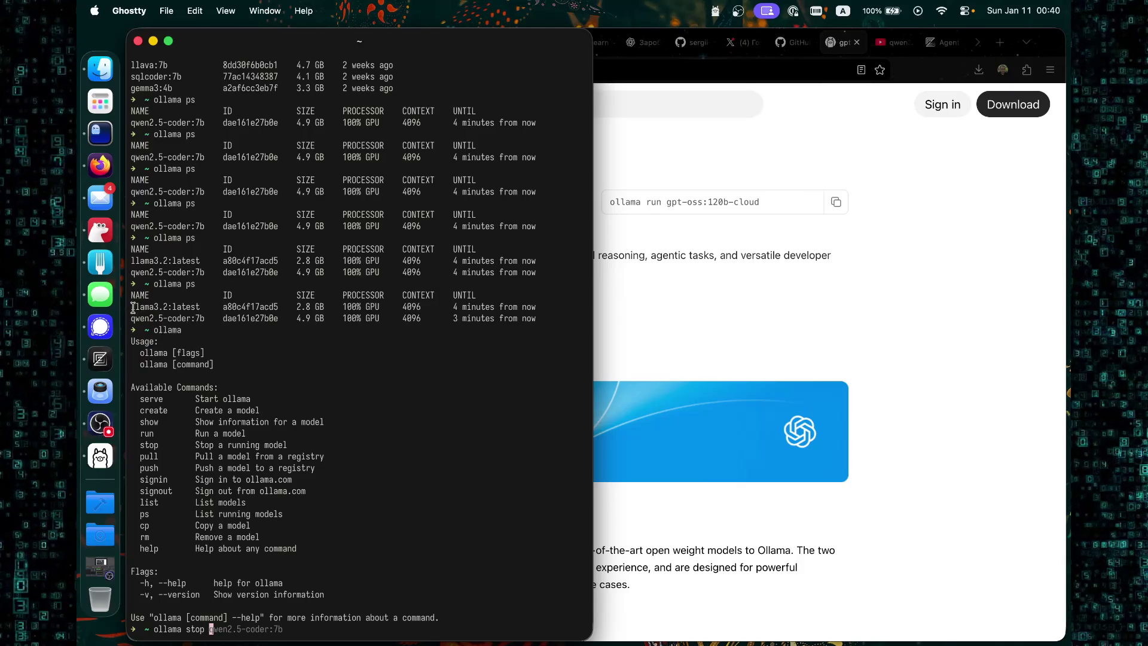
drag(129, 306, 199, 306)
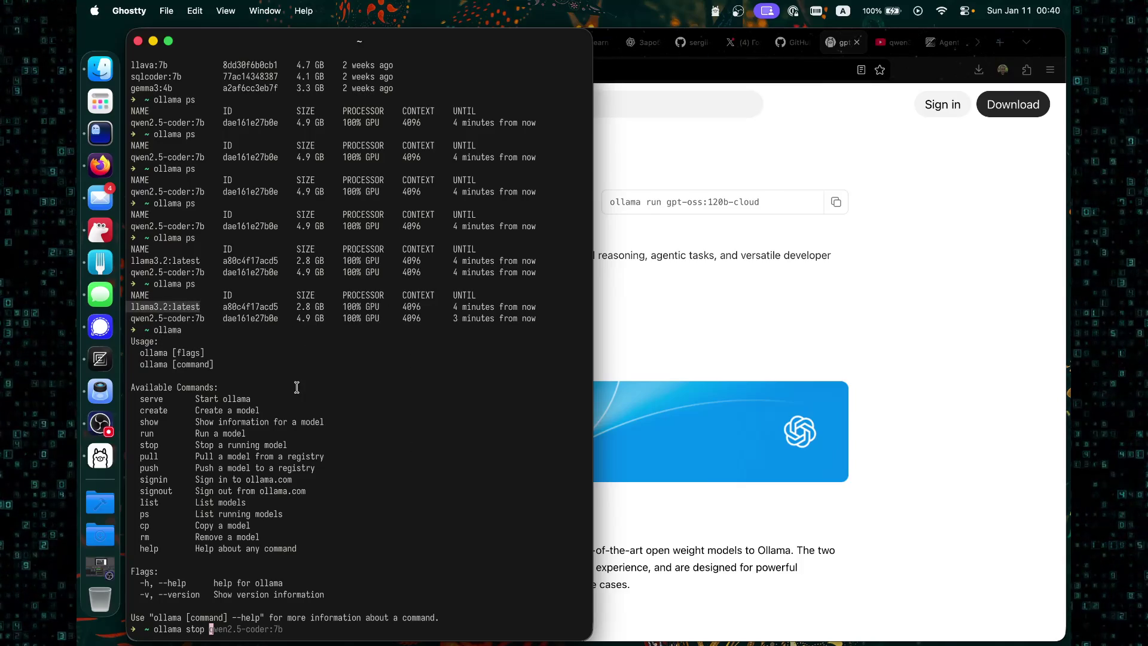
key(super+v)
key(Return)
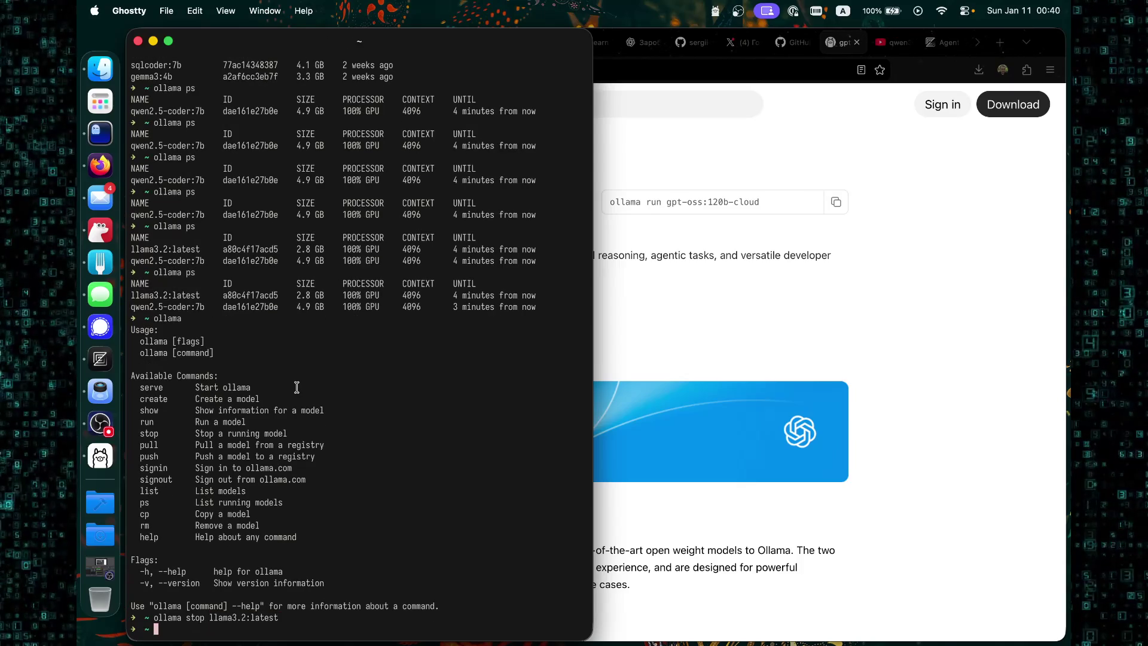
text(ollama ps)
key(Return)
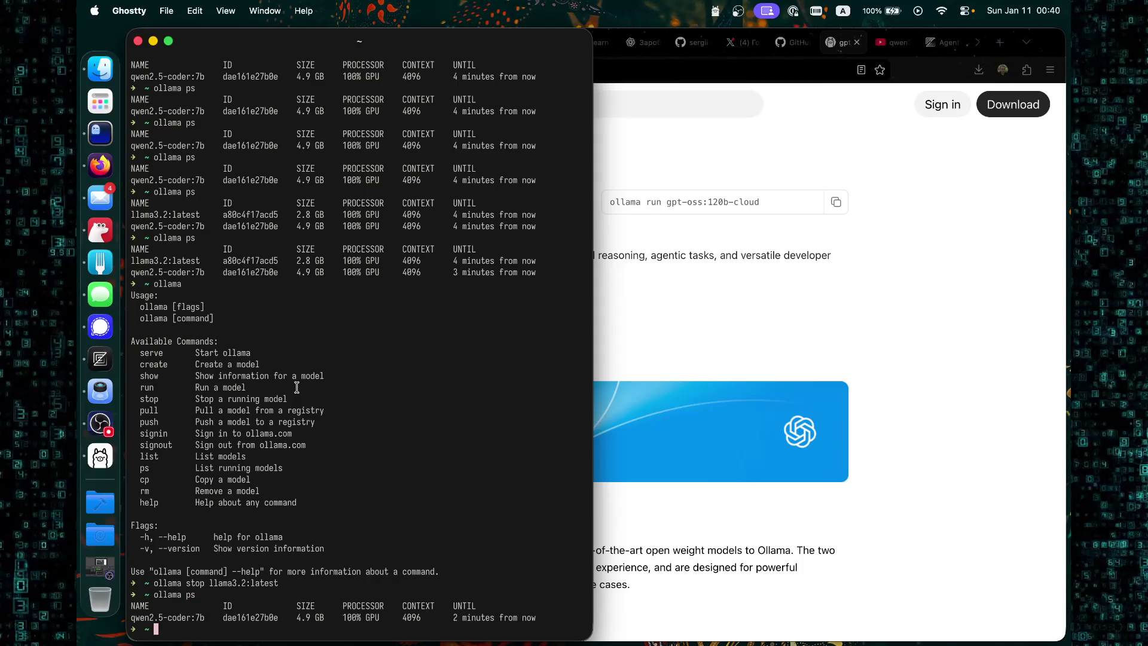
Pull llama3.2:latest again, then check ollama ps and ollama list.
key(Up)
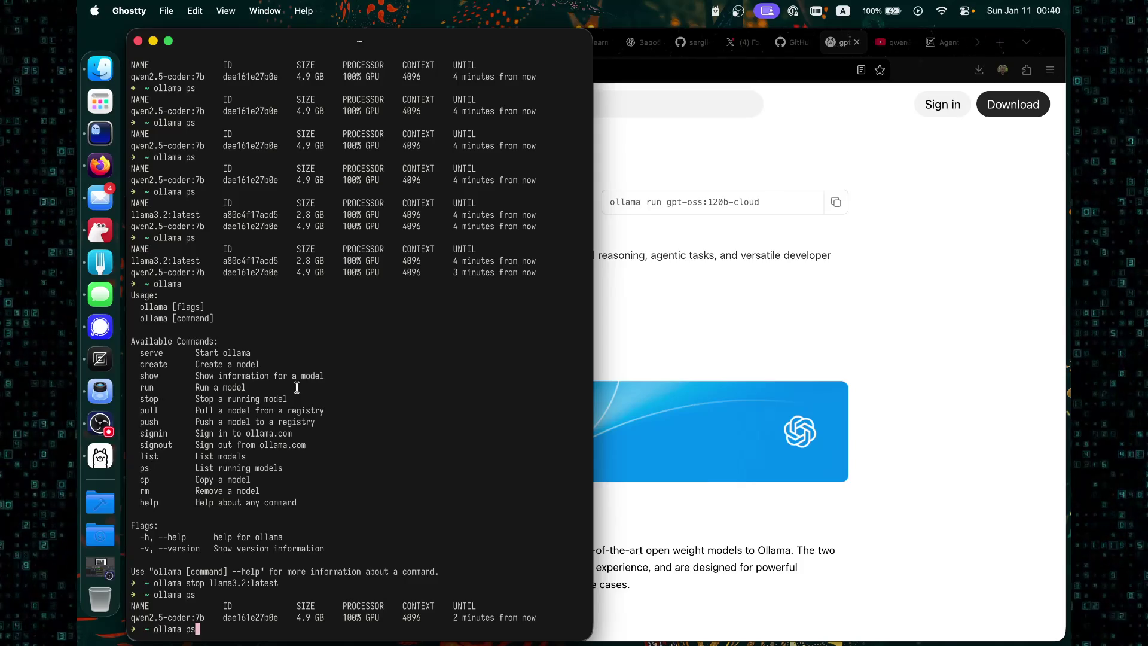
key(BackSpace)
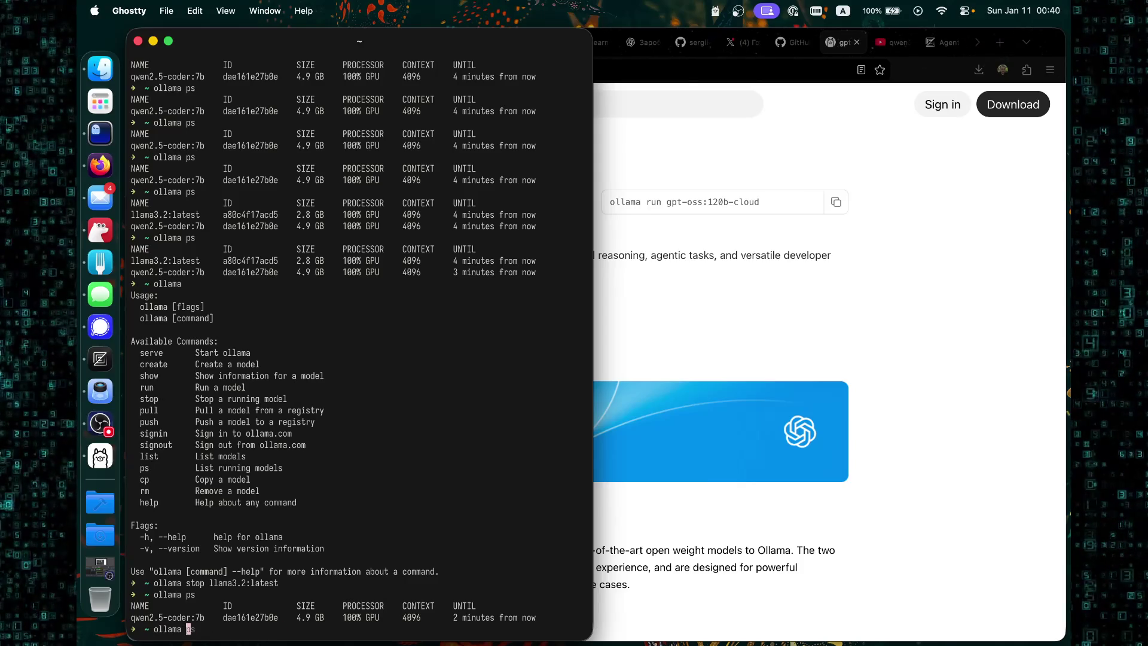
text(ull llama3.2:latest)
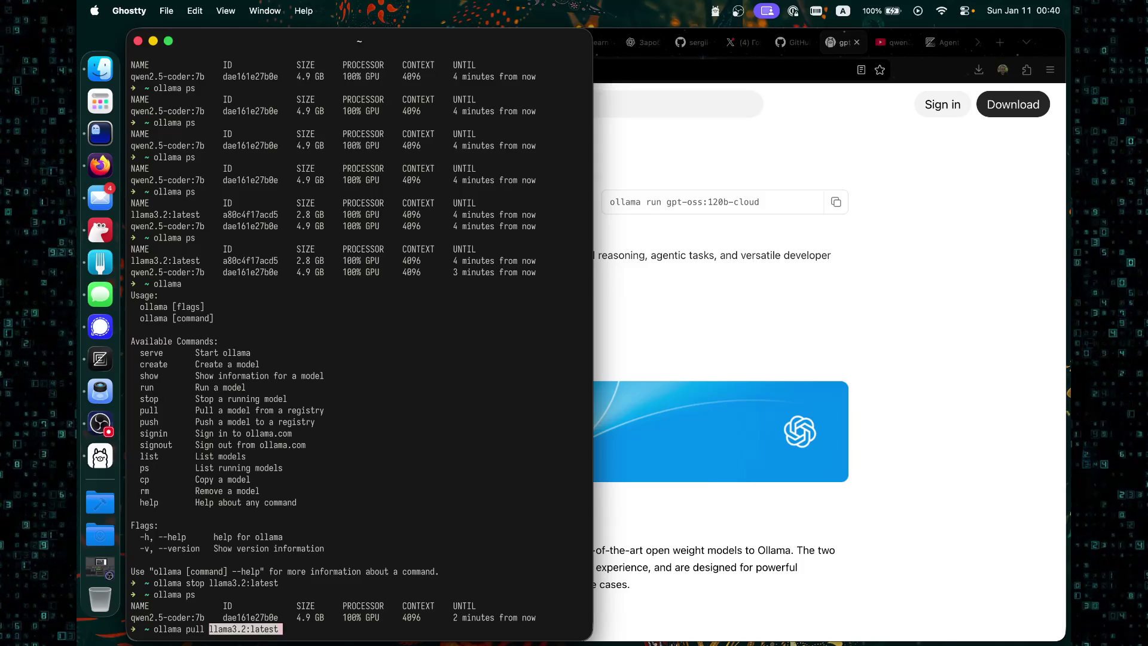
key(Return)
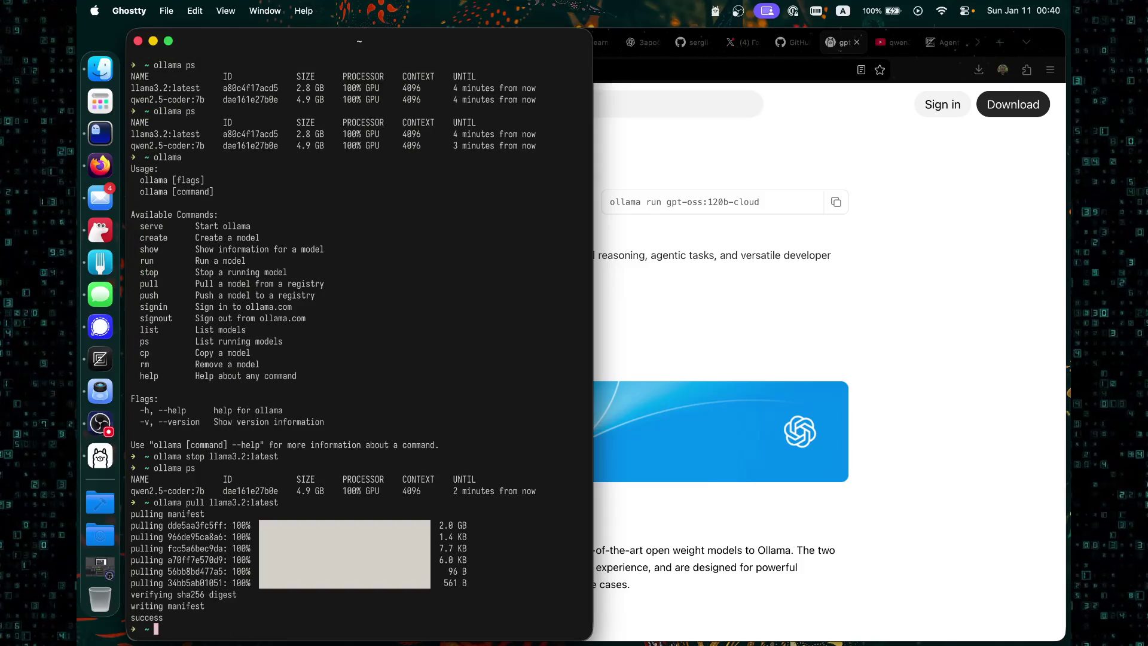
text(ollama ps)
key(Return)
text(ollama )
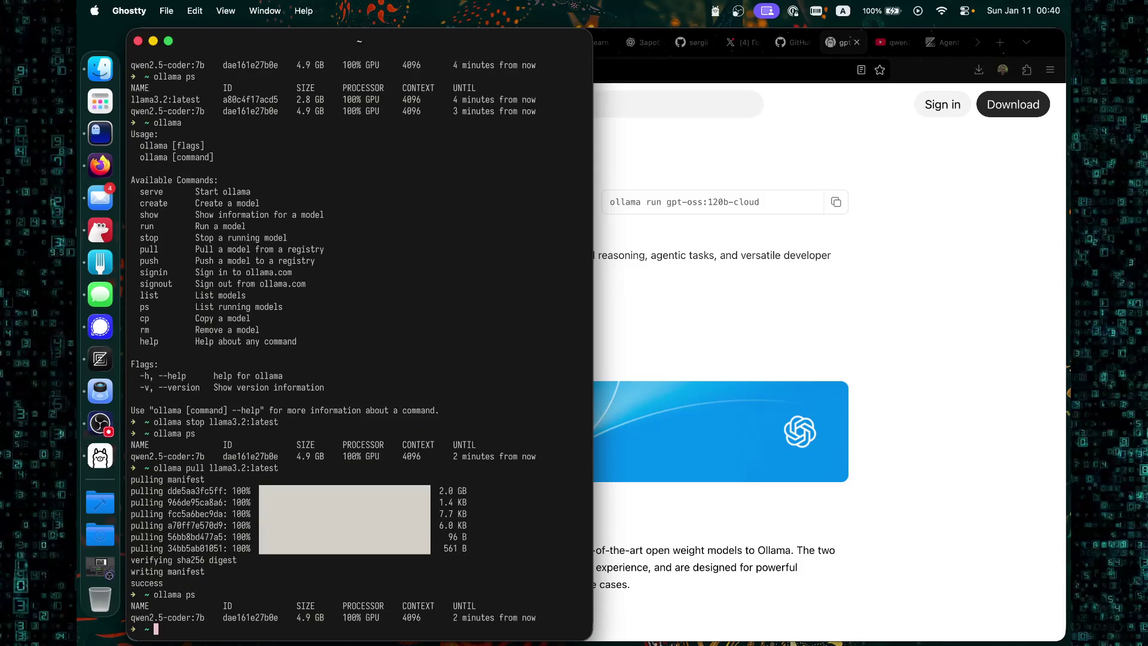
text(list)
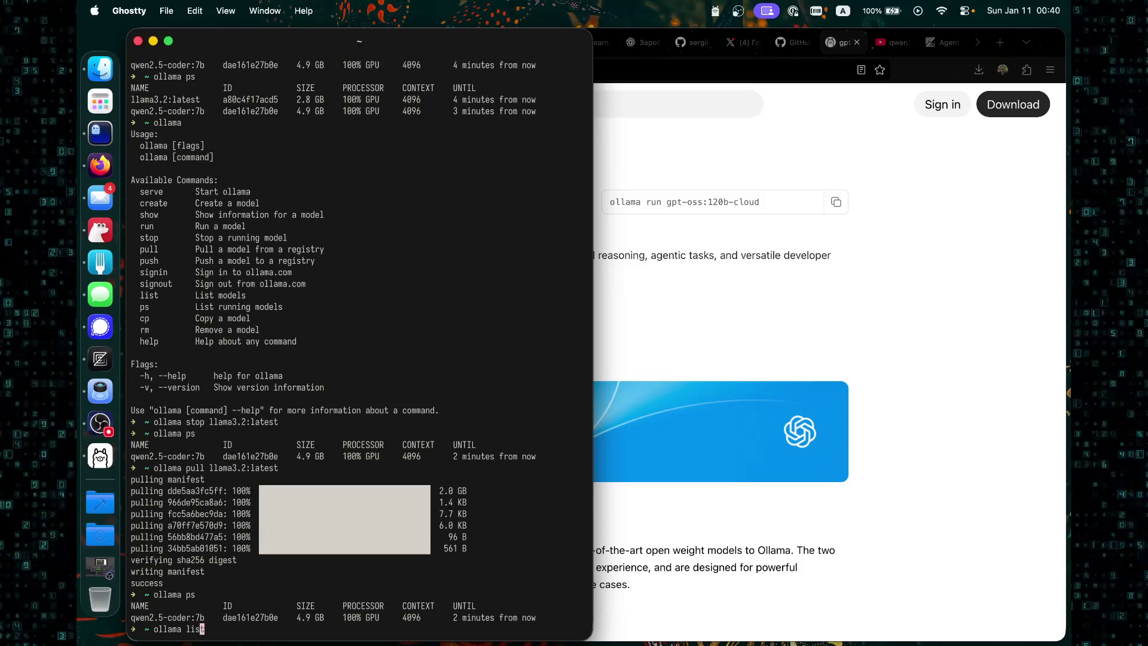
key(Return)
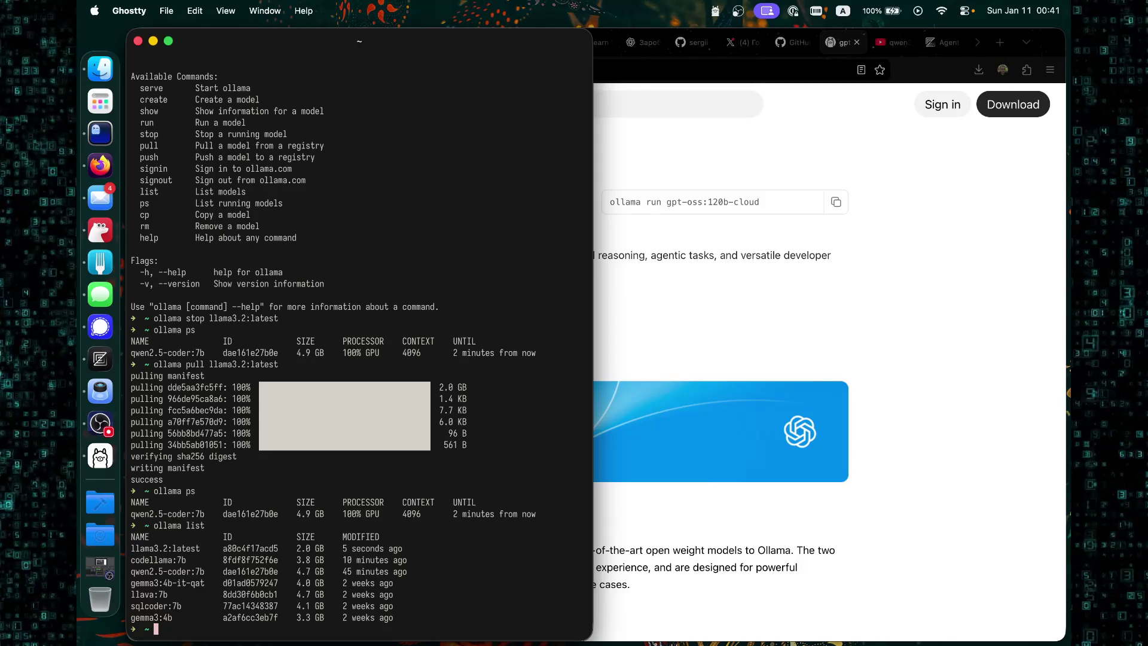
click(708, 251)
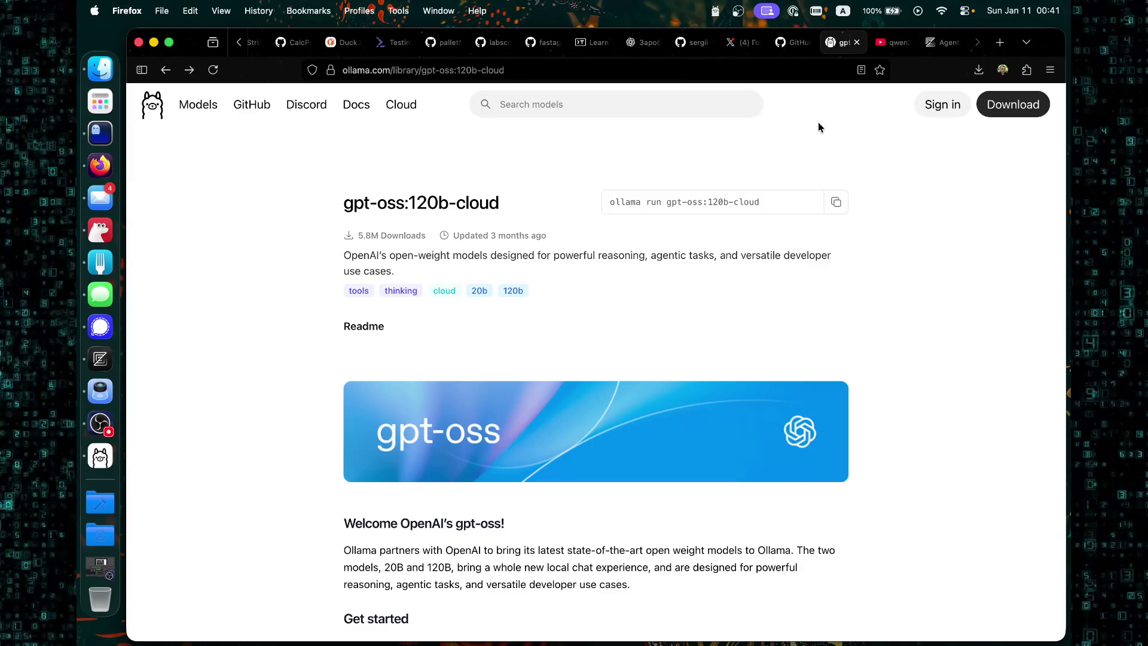
Close the ChatGPT conversation tab in Firefox.
scroll(419, 43, up, 5)
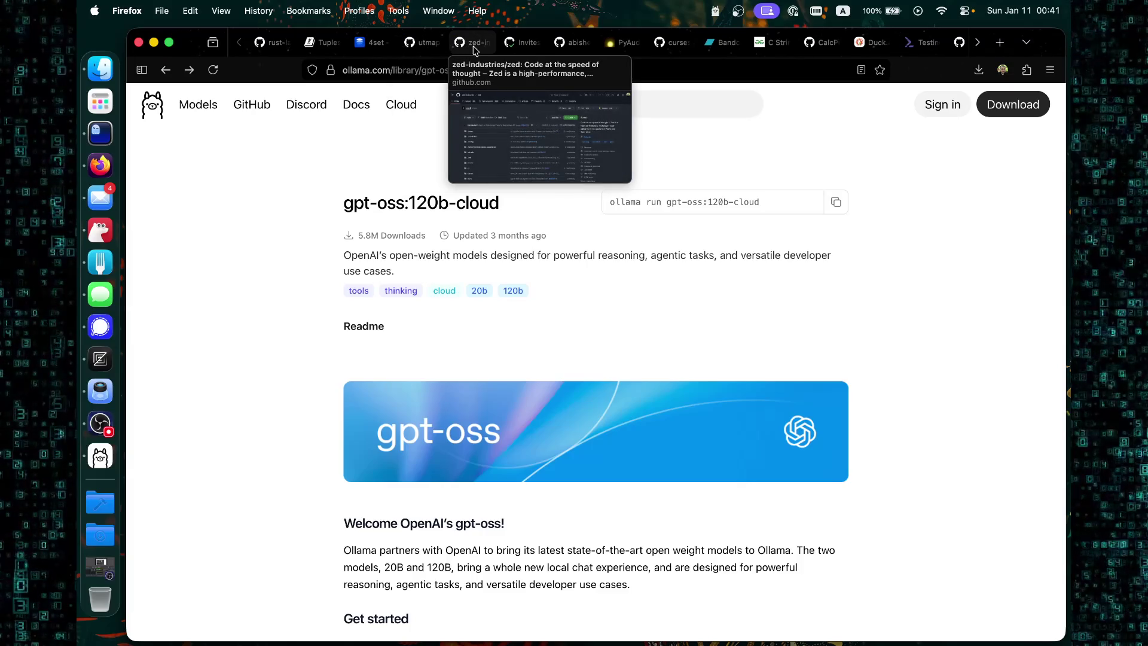
scroll(444, 43, down, 5)
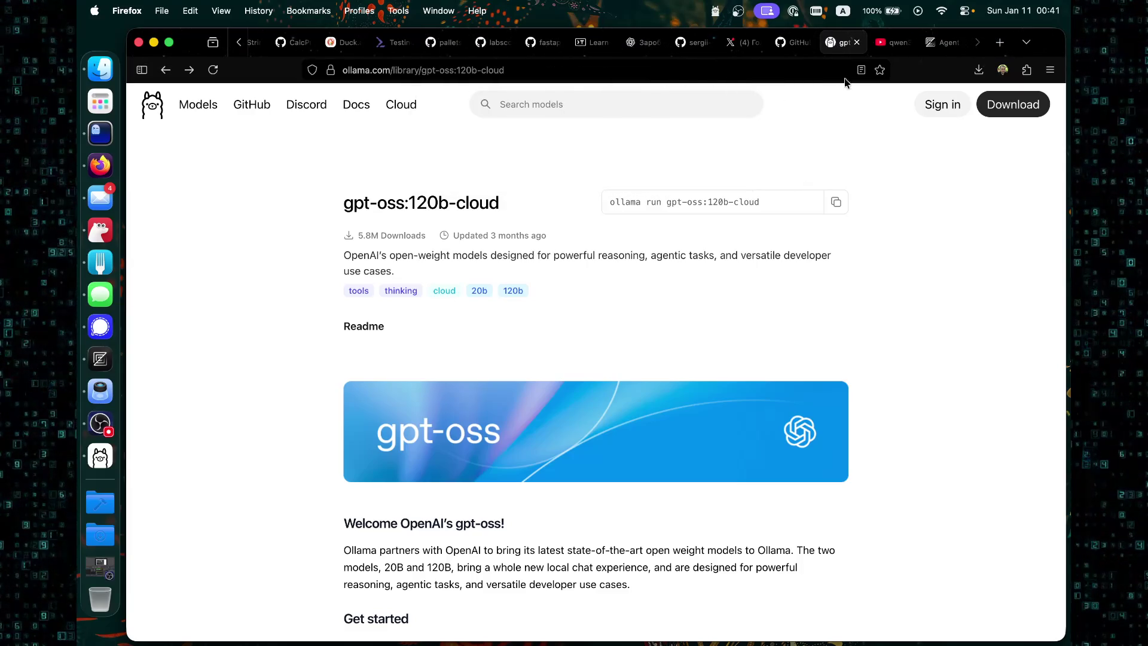
click(650, 45)
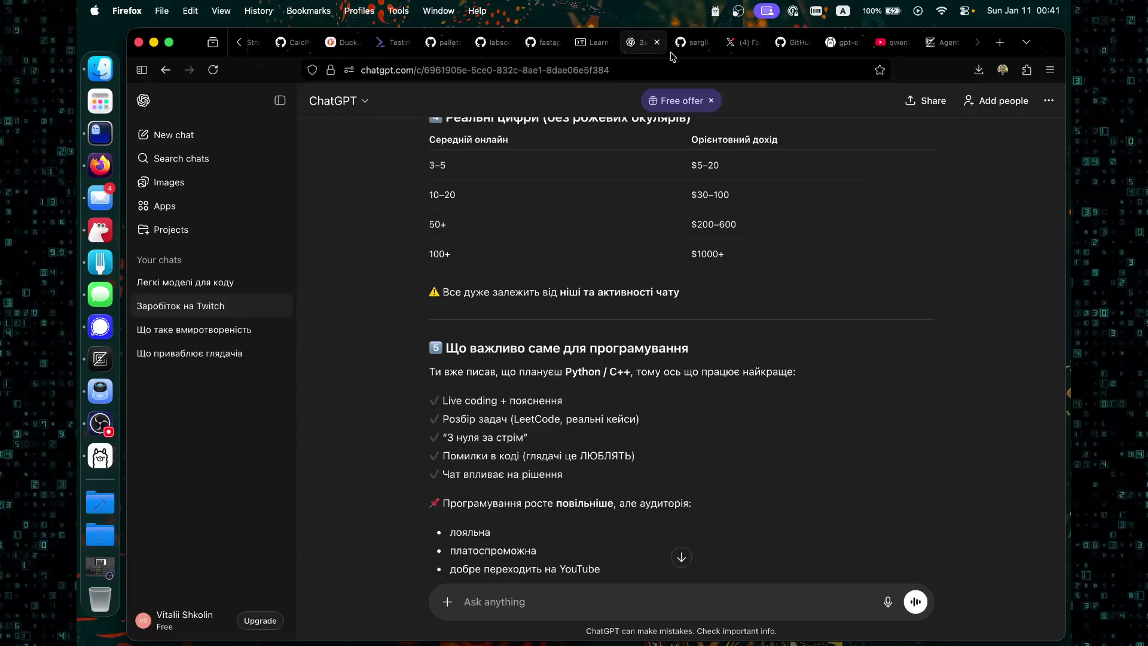
click(658, 42)
Skim the X home feed, then switch to Zed's Agent Settings documentation tab.
click(693, 43)
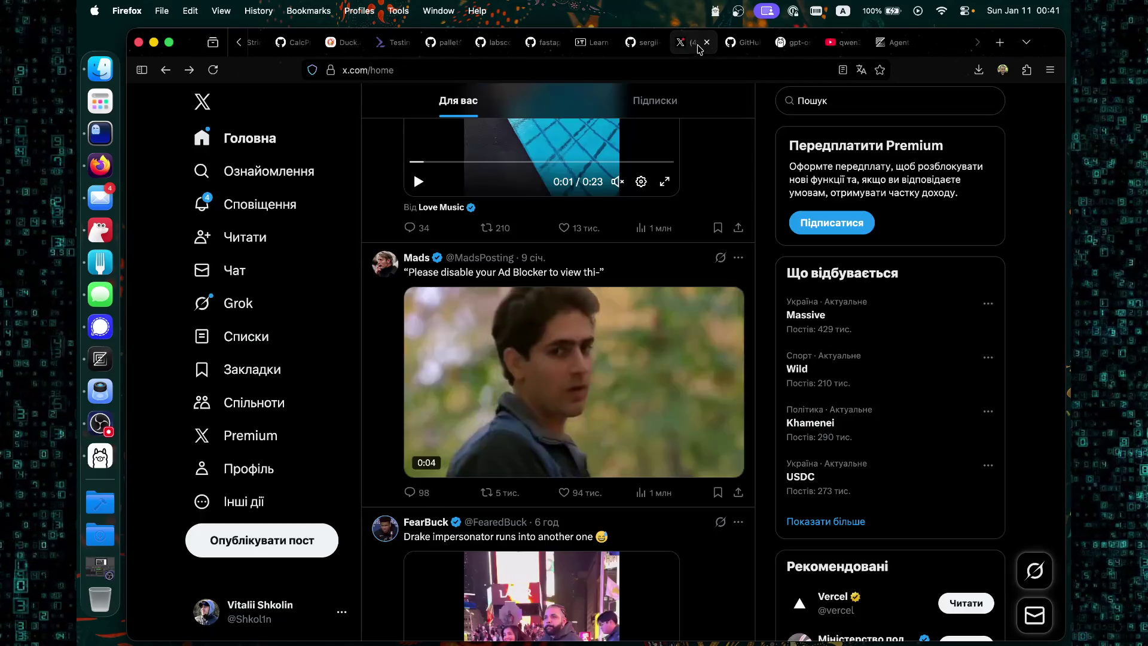
scroll(496, 250, down, 6)
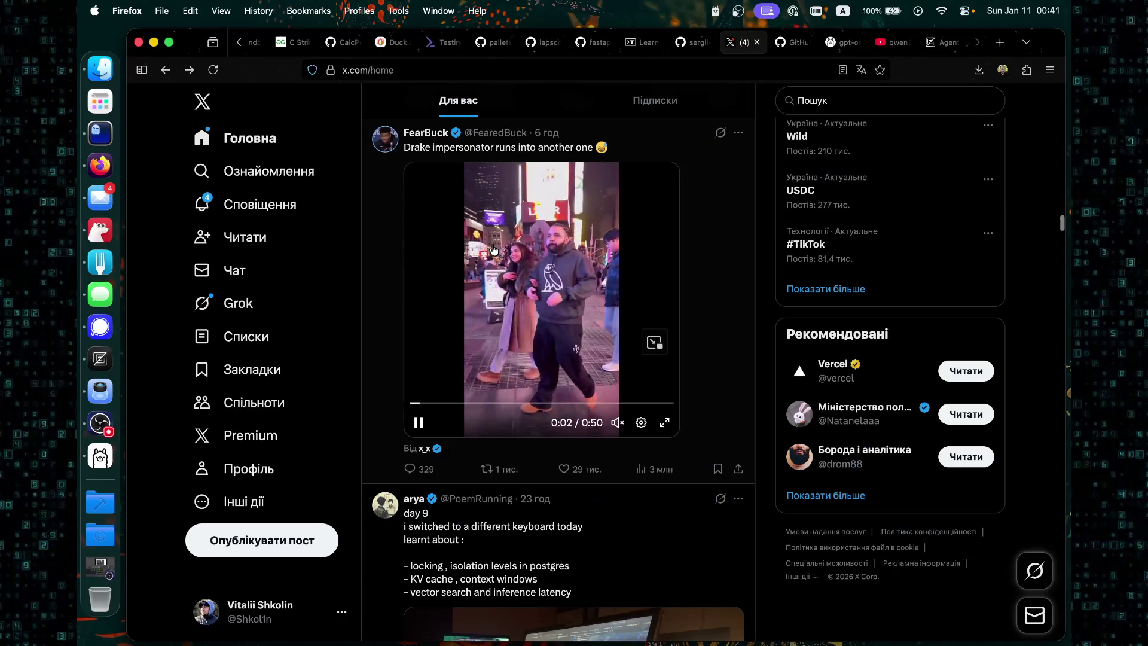
scroll(495, 250, down, 5)
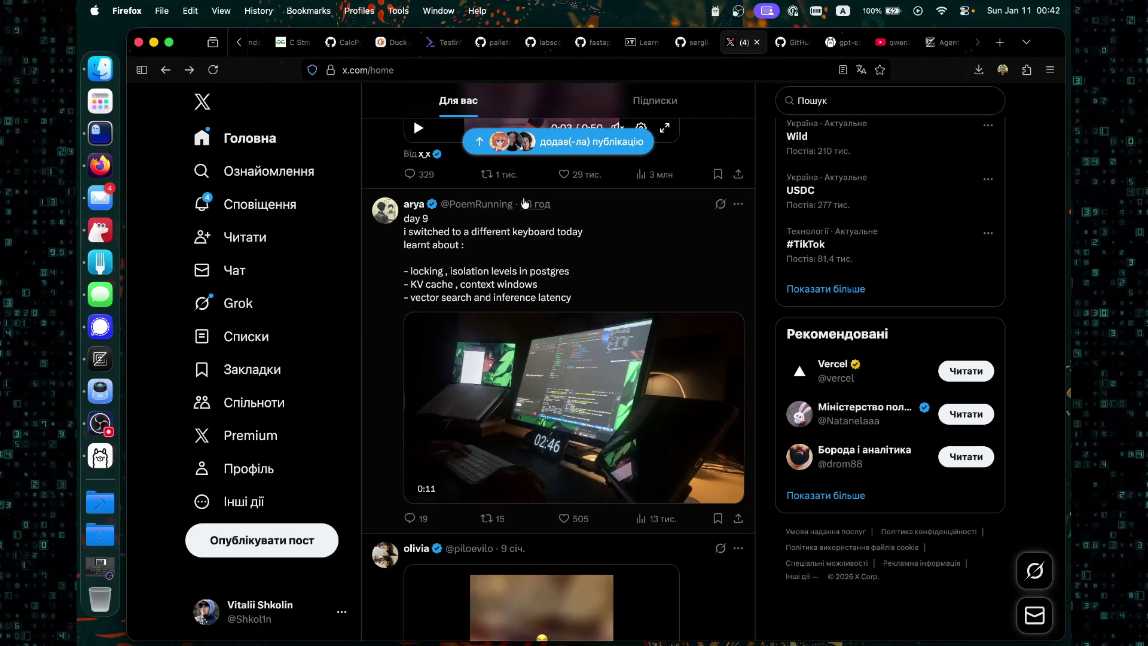
scroll(502, 227, down, 2)
scroll(516, 203, up, 3)
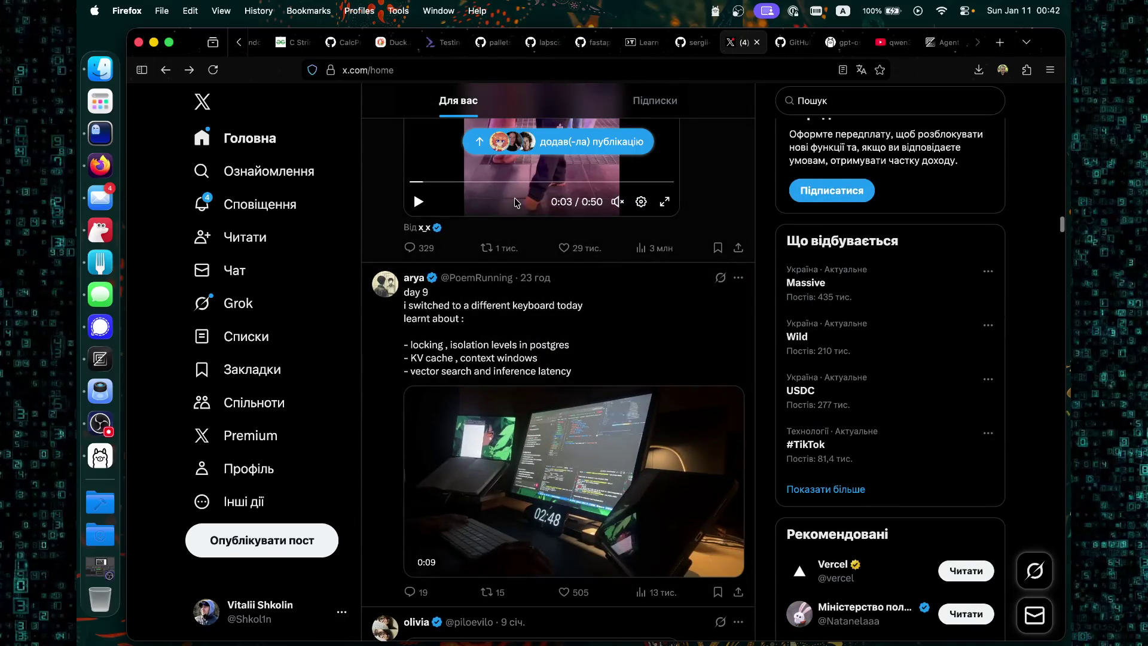
scroll(440, 124, down, 1)
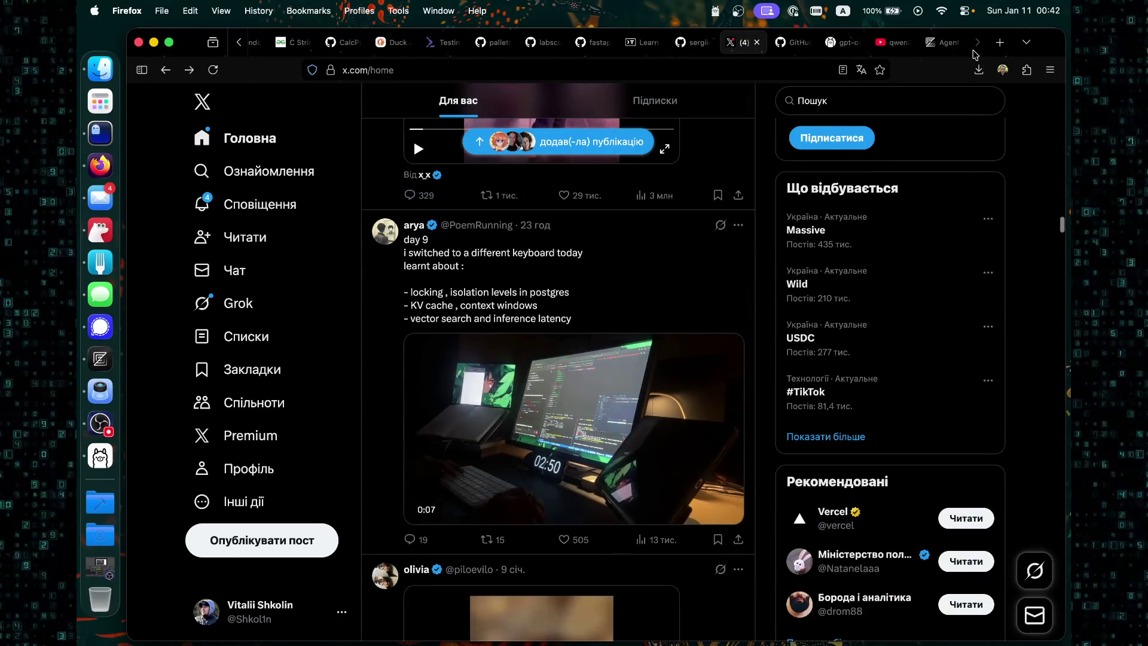
click(943, 42)
scroll(666, 177, down, 3)
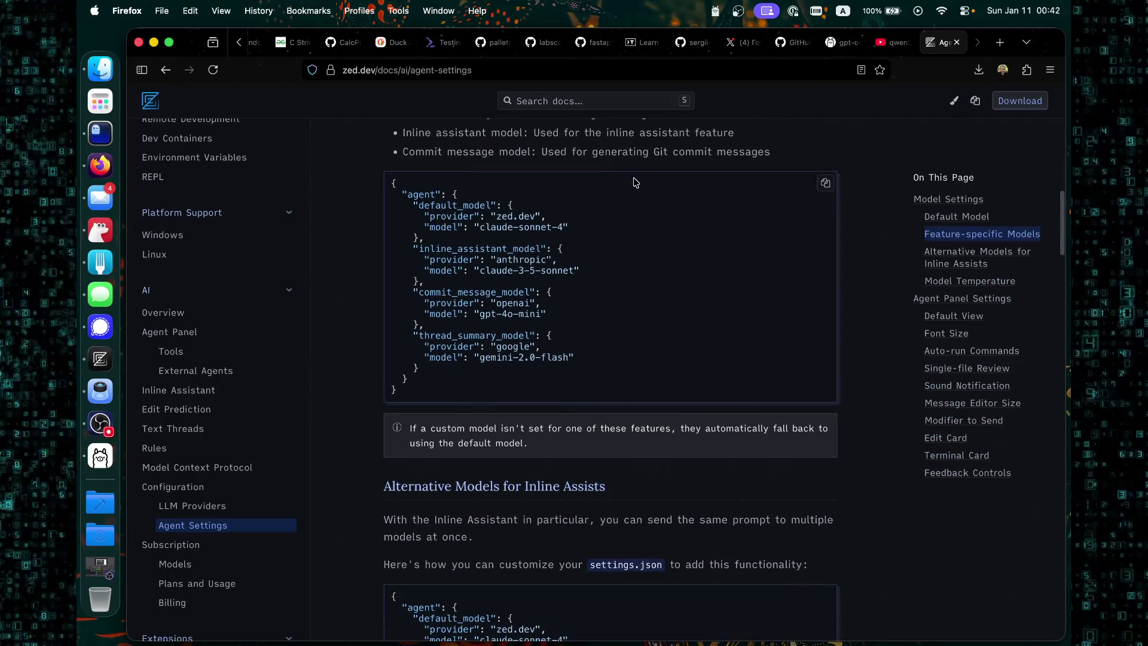
Scroll the Zed Agent Settings page up, then launch OBS Studio from the app launcher.
scroll(665, 177, up, 4)
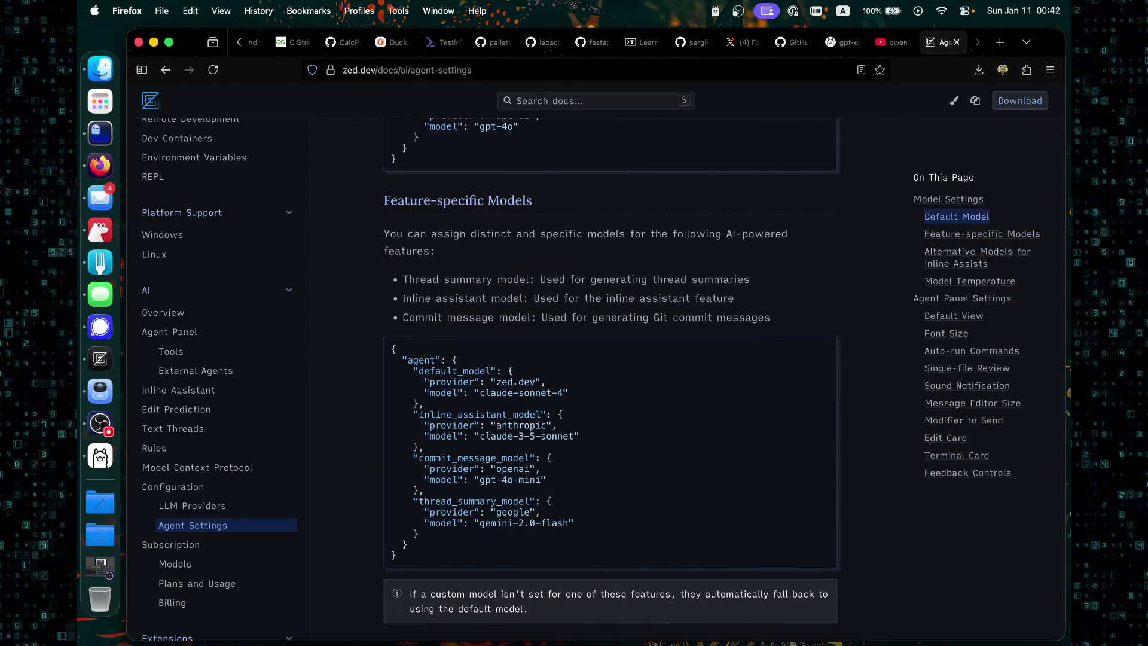
key(super+space)
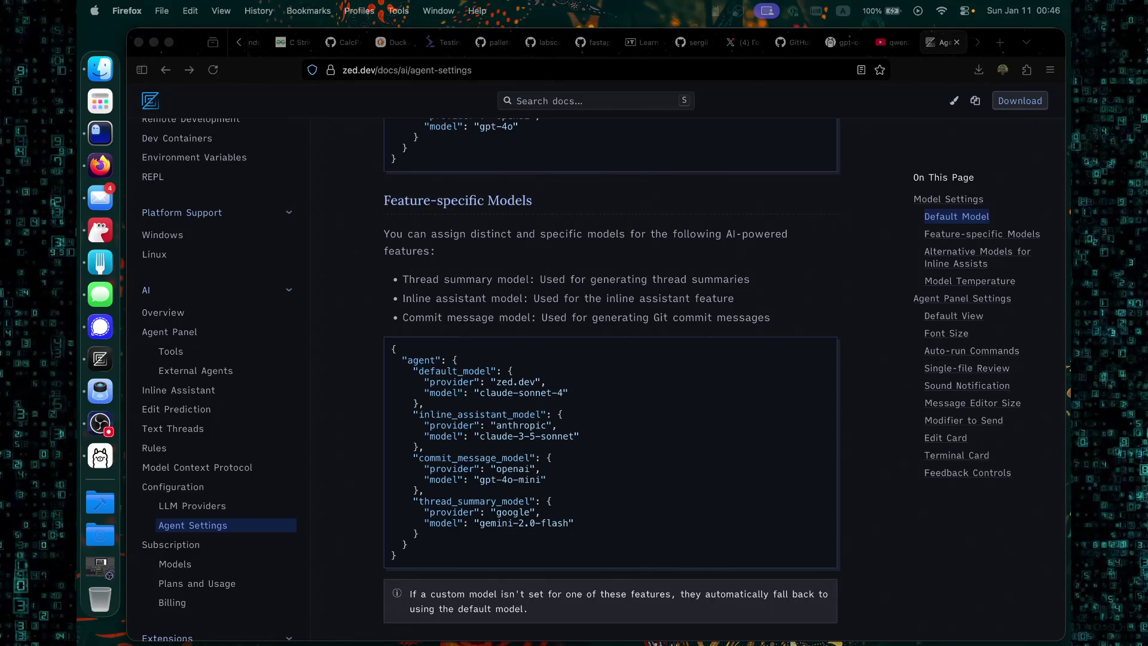
click(100, 425)
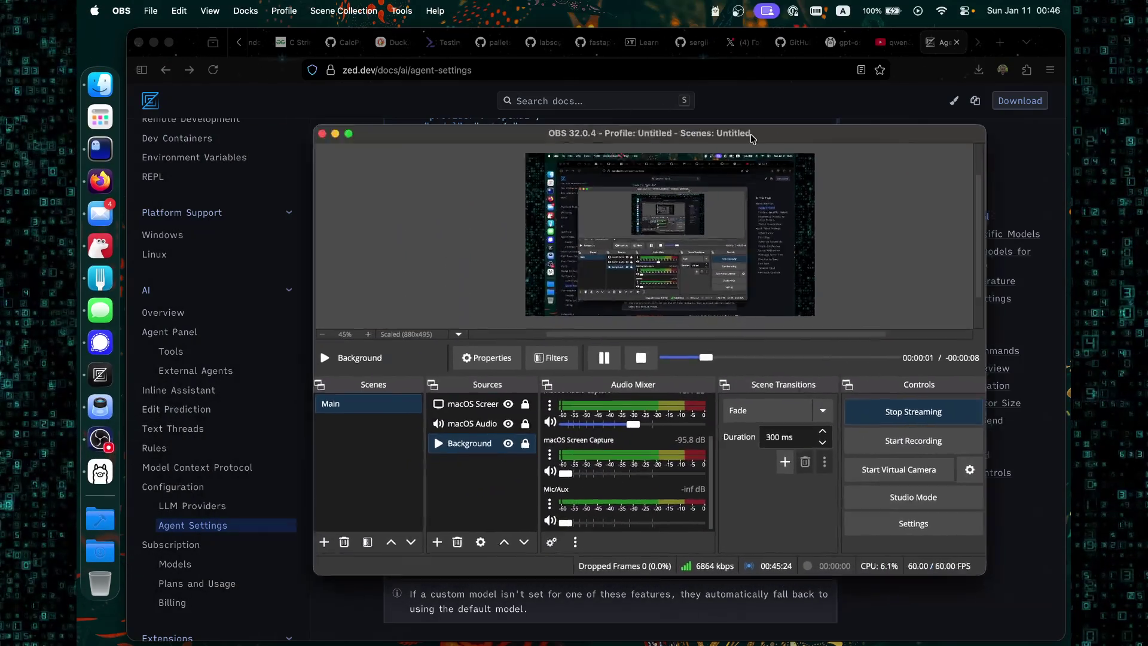